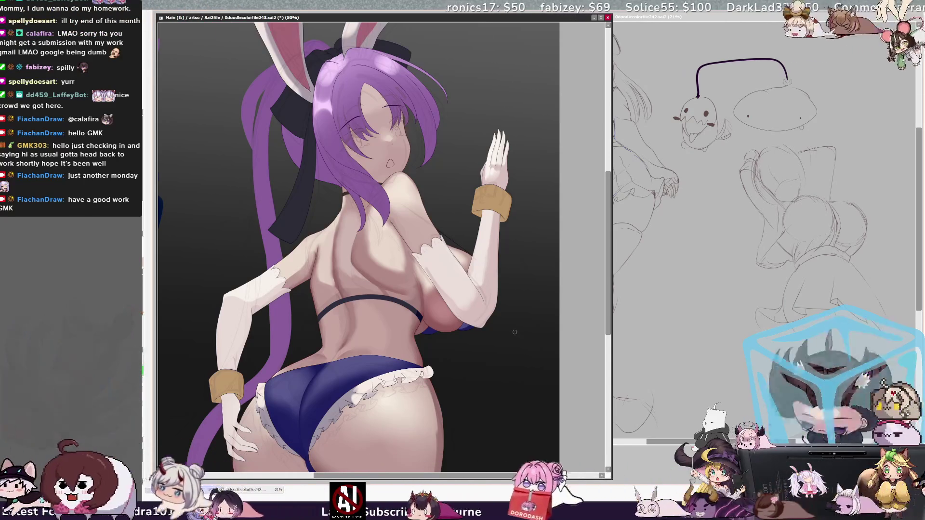
Step: Mirror the canvas view horizontally with the H shortcut so the bunny girl faces the other way
key(h)
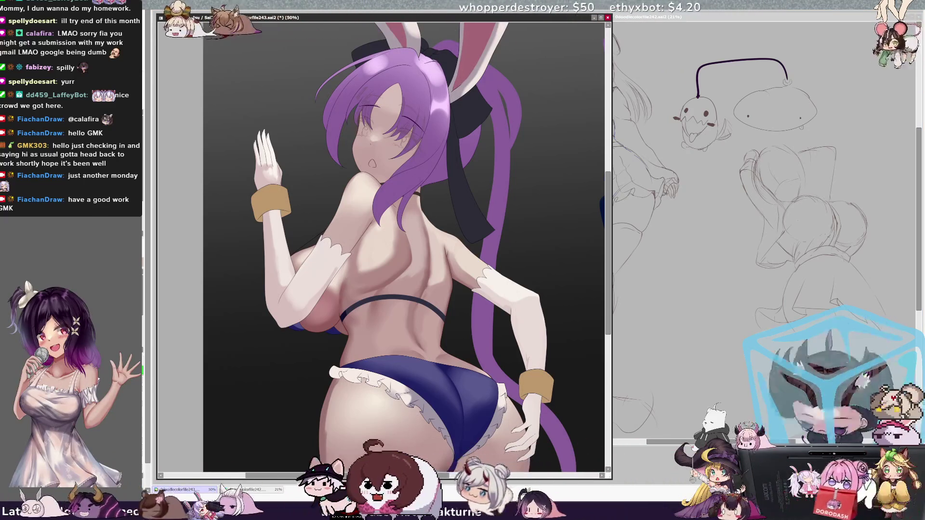
Step: Scroll up to show the ears and ponytail, then tilt the view counter-clockwise
scroll(380, 246, up, 2)
scroll(381, 246, up, 1)
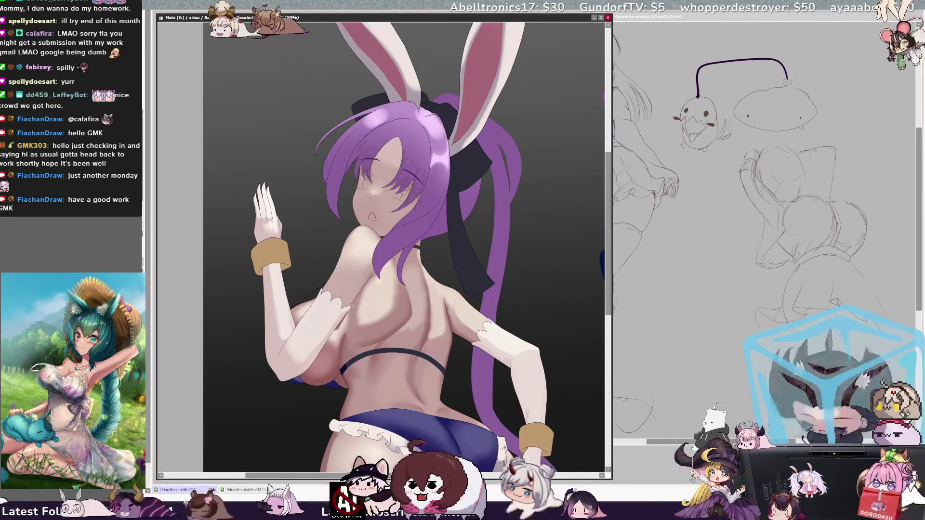
key(Delete)
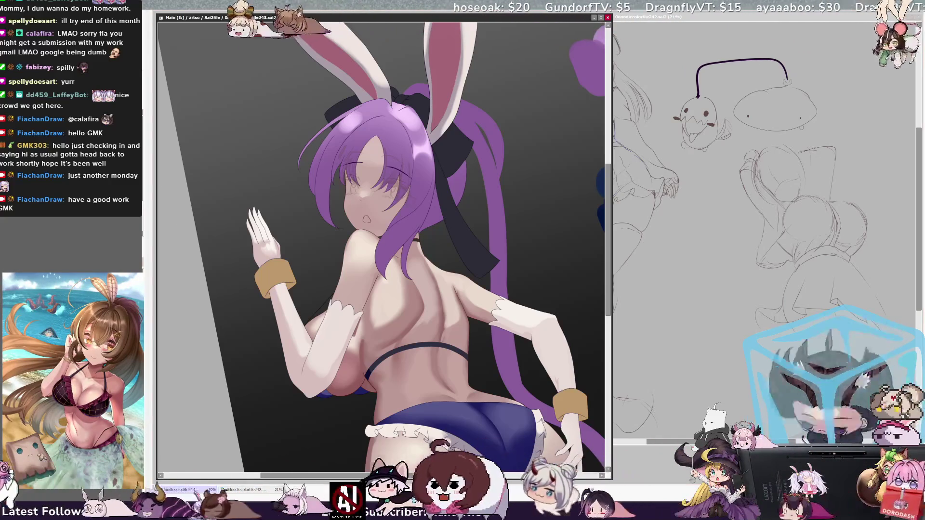
Step: Rotate and zoom the view to 75%, paint at brush size 11, then frame the bikini
key(Delete)
key(ctrl+plus)
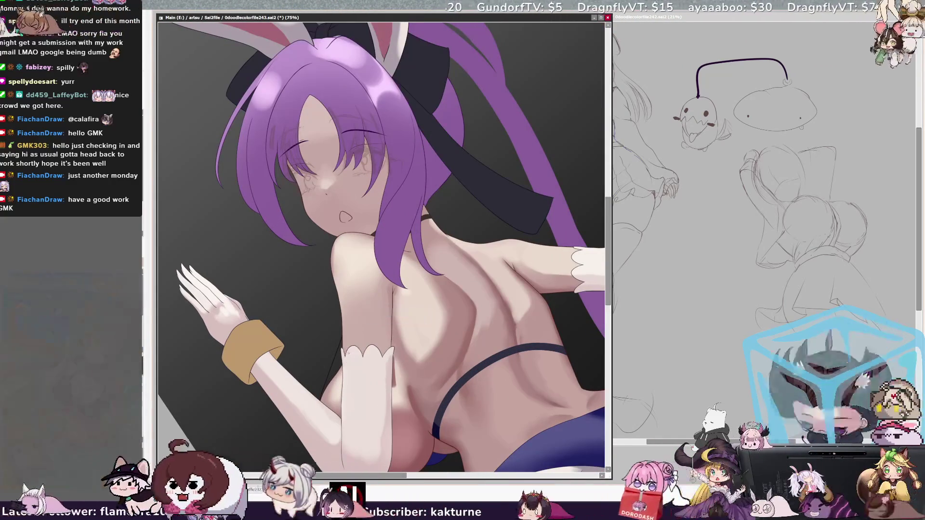
key(bracketleft)
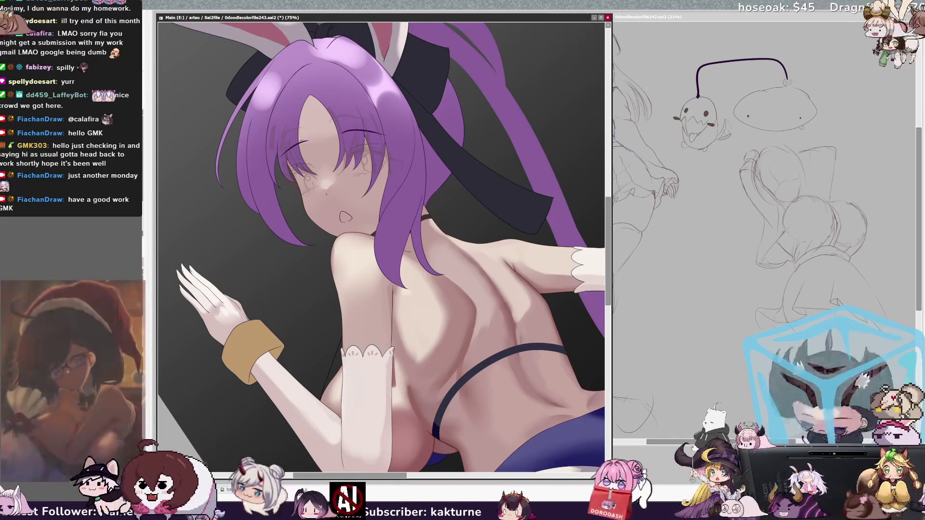
scroll(381, 246, down, 3)
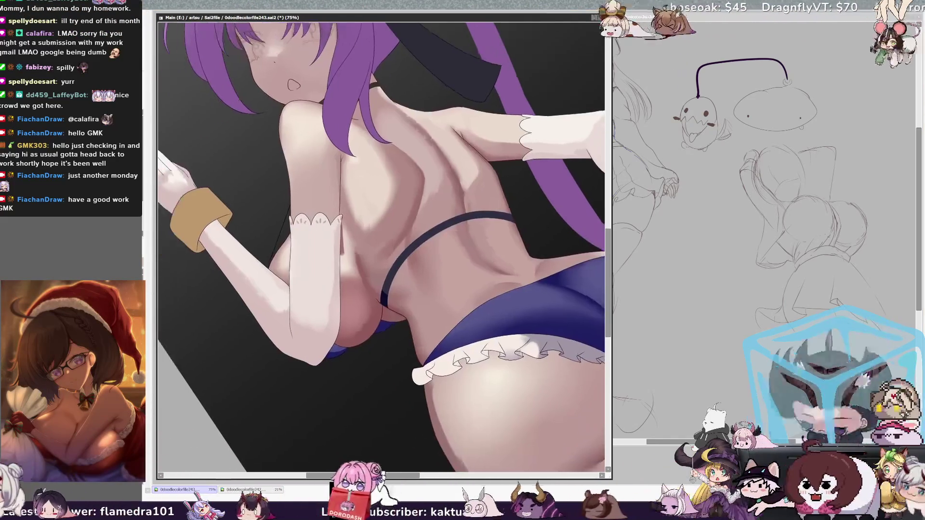
Step: Zoom to 100% on her back, then return to 75% with a tilted view
key(ctrl+plus)
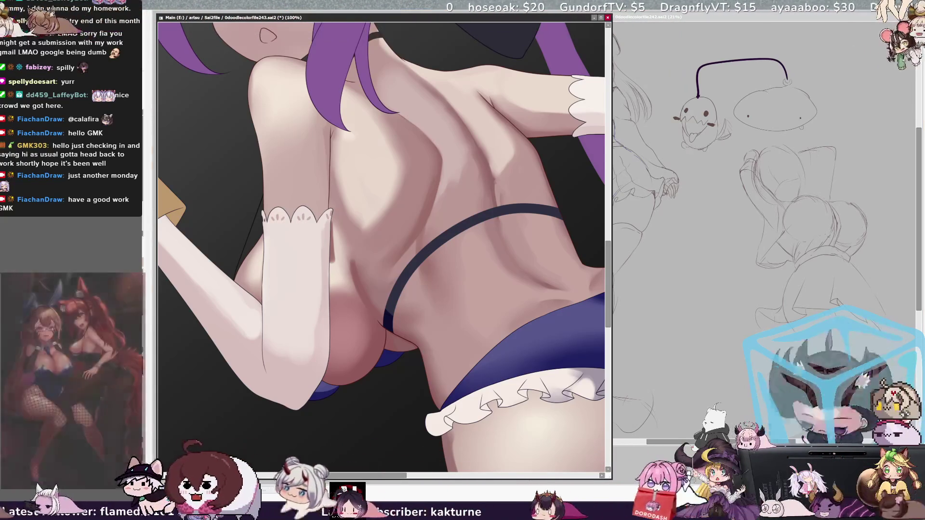
key(Page_Down)
key(Delete)
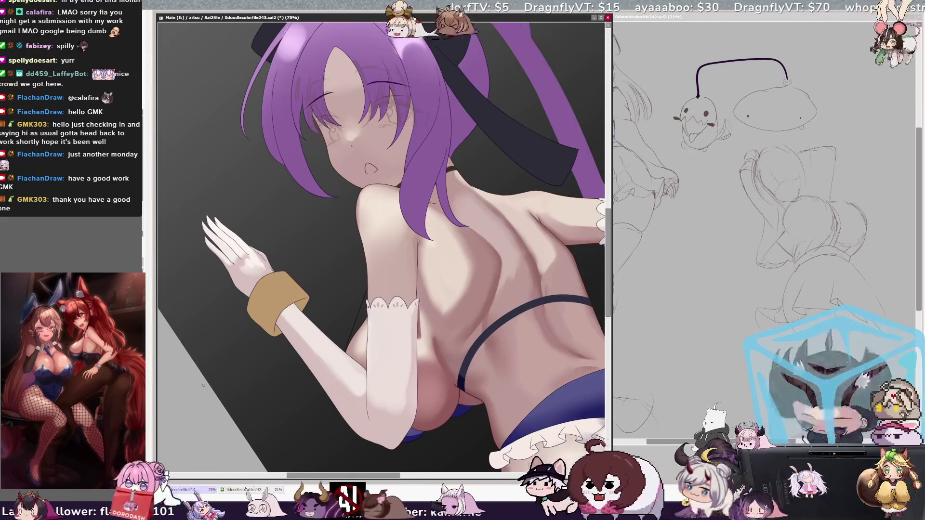
Step: Rotate the view clockwise and paint at brush size 31 on the main canvas
key(End)
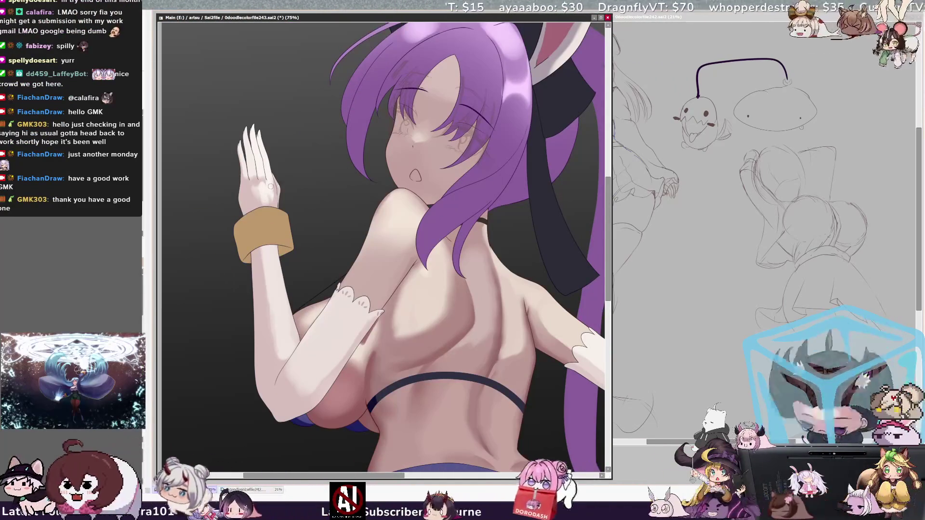
key(bracketleft)
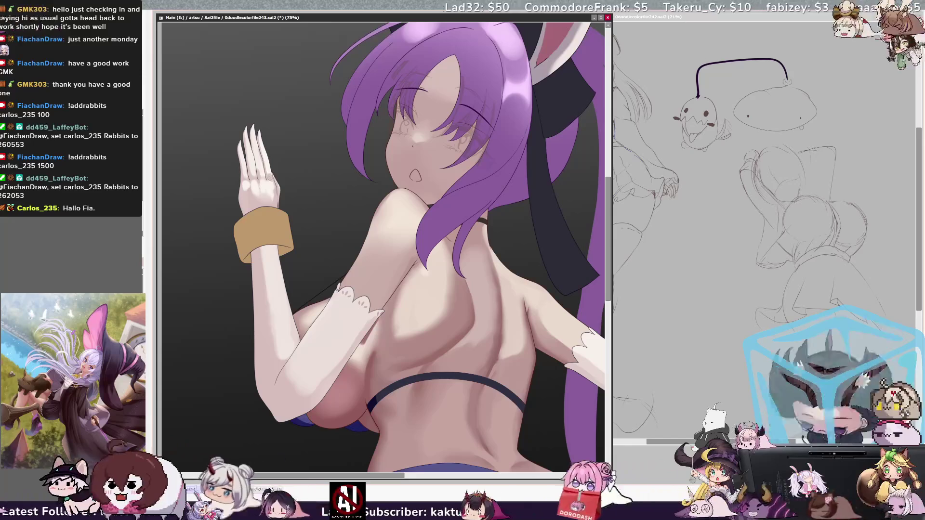
key(ctrl+alt)
key(ctrl+alt)
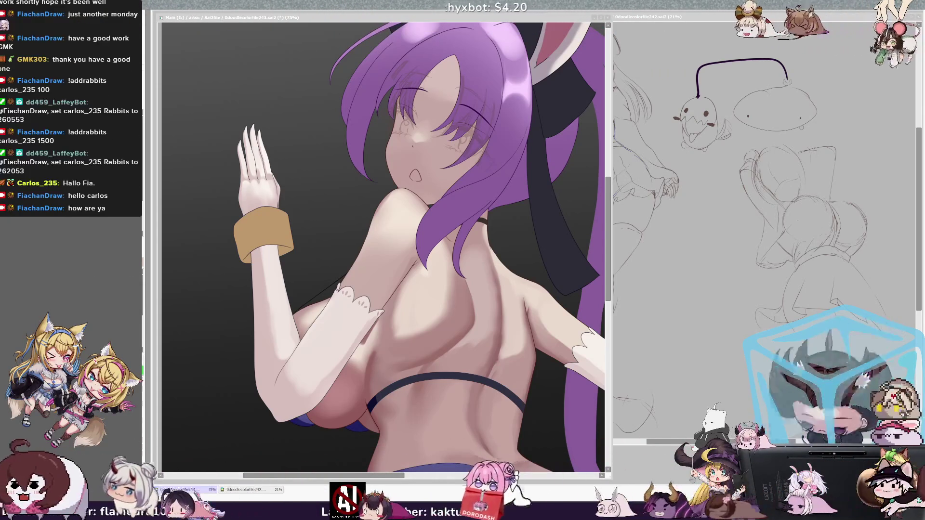
click(386, 276)
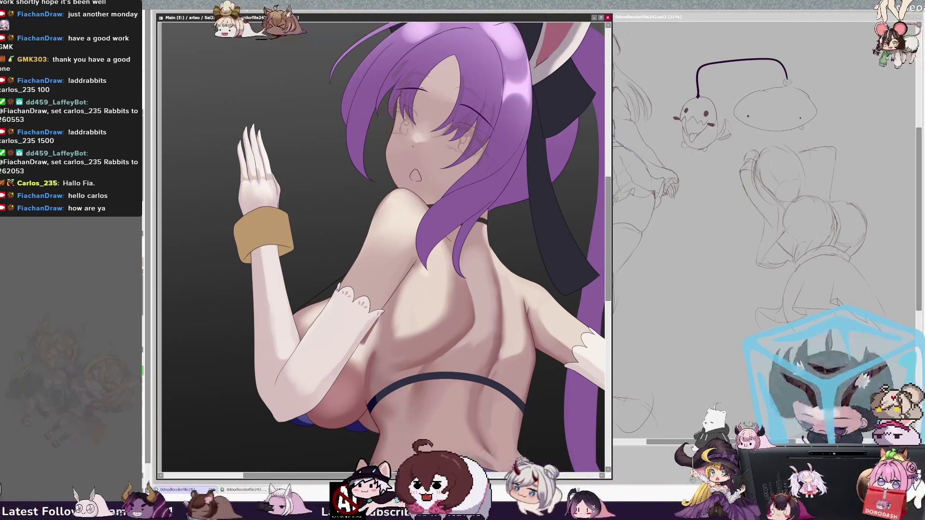
Step: Zoom out to 50%, tilt the view, and mask the first glove at brush size 62
scroll(380, 243, down, 1)
key(Delete)
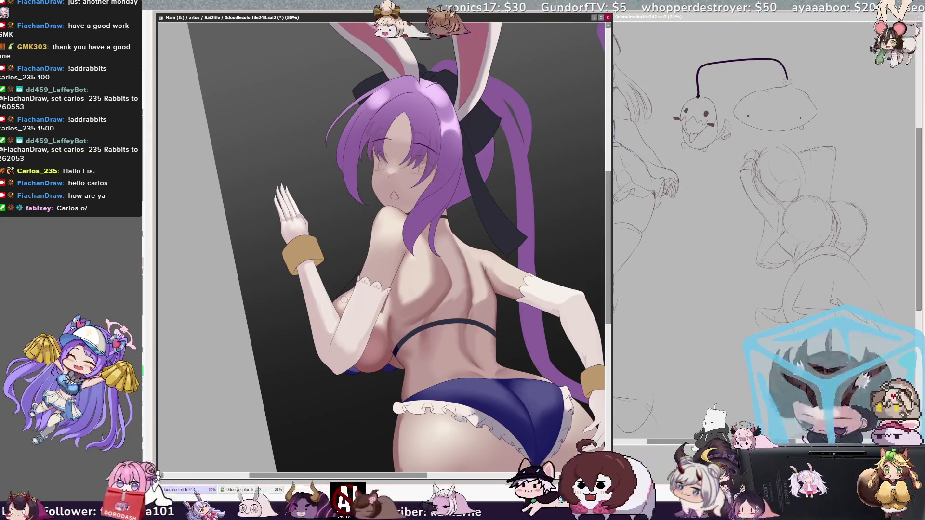
key(bracketright)
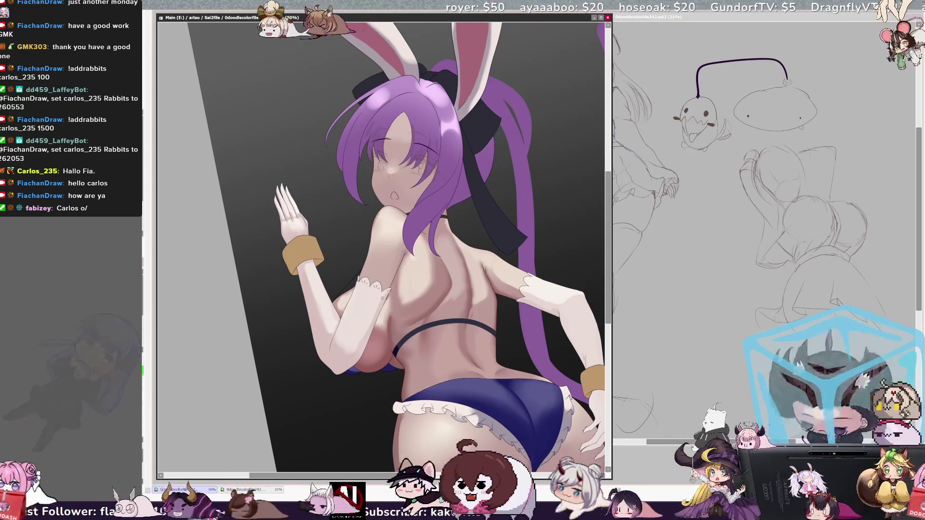
click(338, 317)
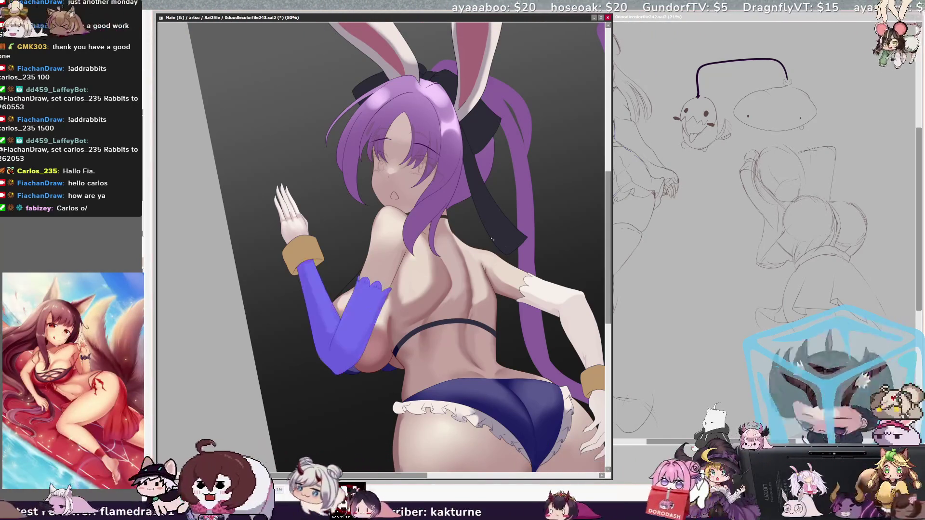
Step: Mask the second glove, convert the mask to a selection, zoom to 75%, and paint at size 37
click(554, 303)
key(b)
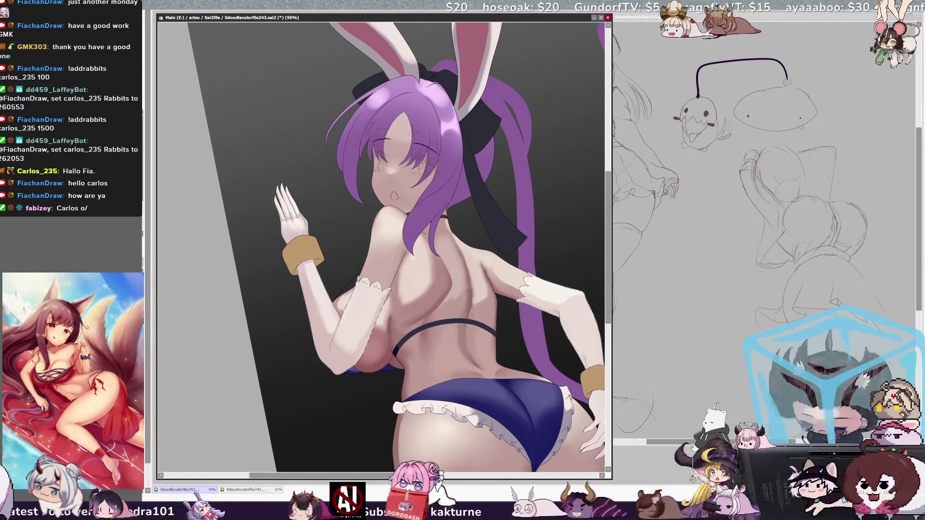
key(ctrl+plus)
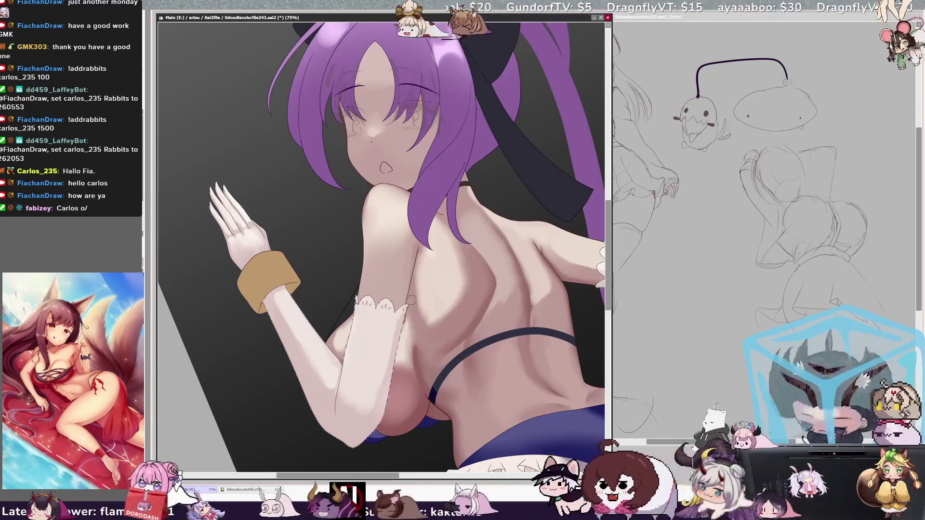
key(bracketleft)
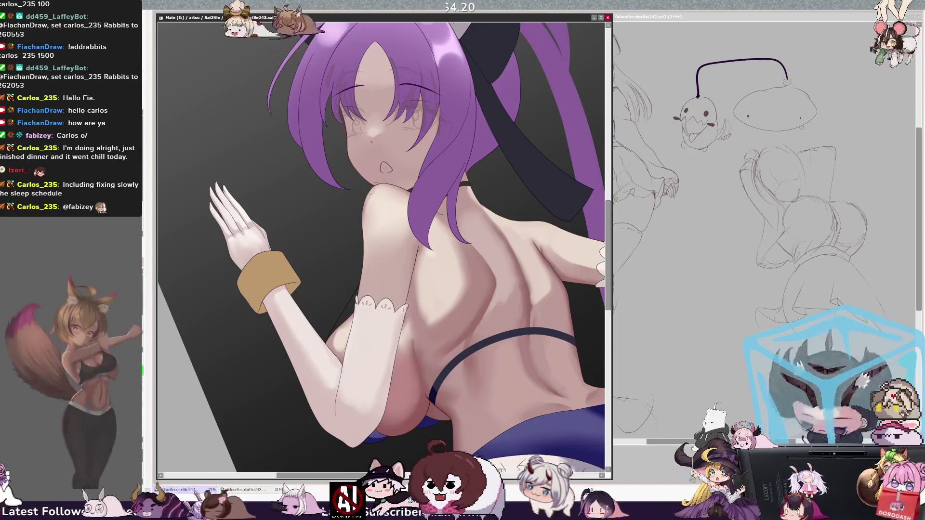
key(bracketright)
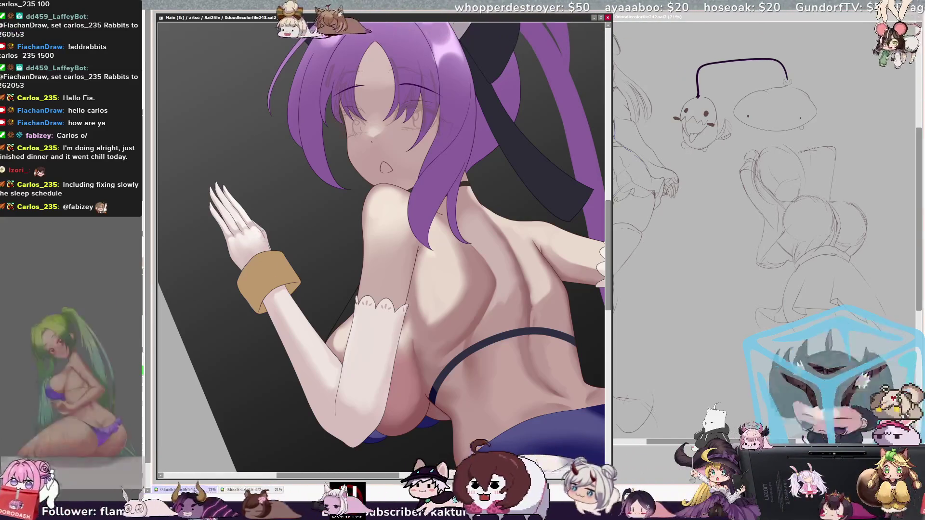
key(])
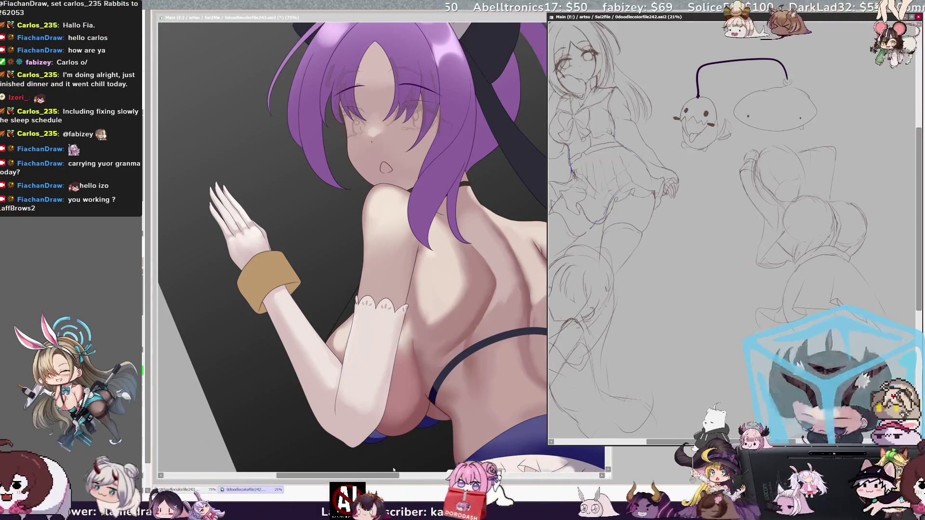
Step: Zoom the reference sketches out and in, then bring the bunny-girl painting back in front
key(ctrl+minus)
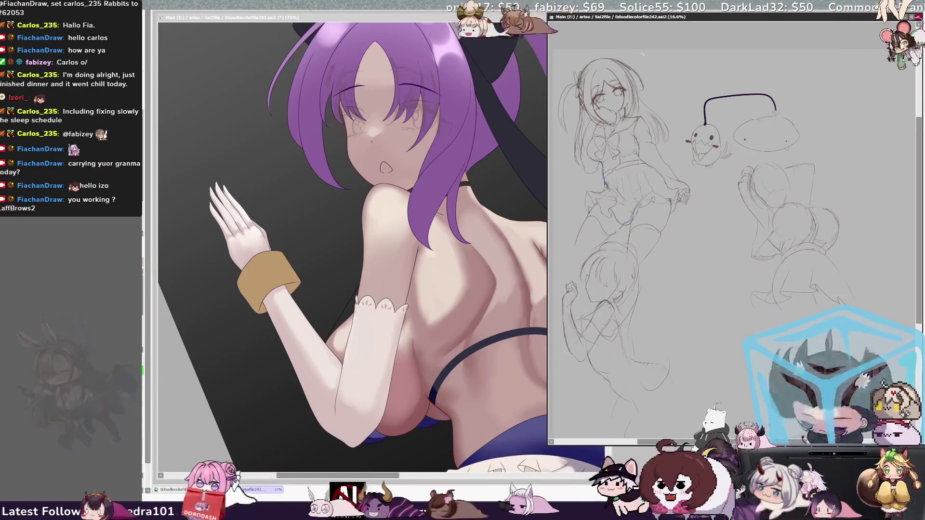
key(ctrl+plus)
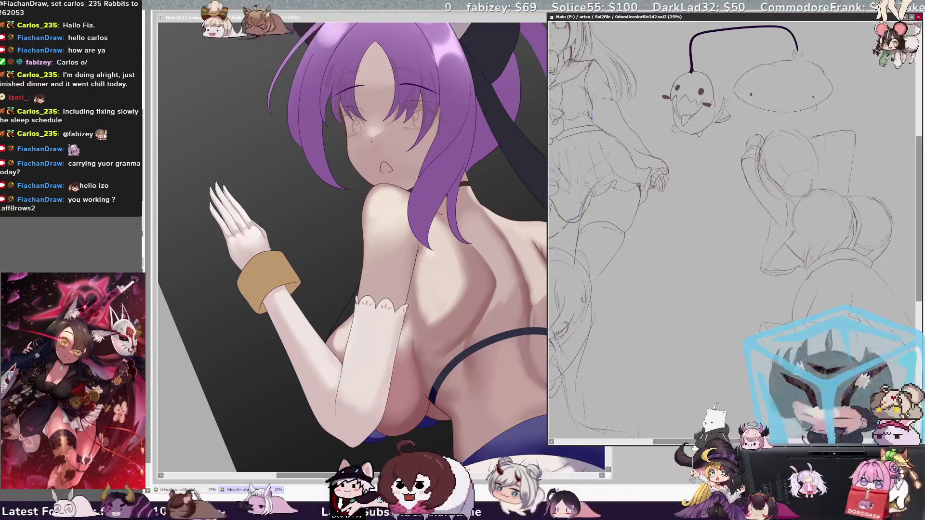
key(ctrl+Tab)
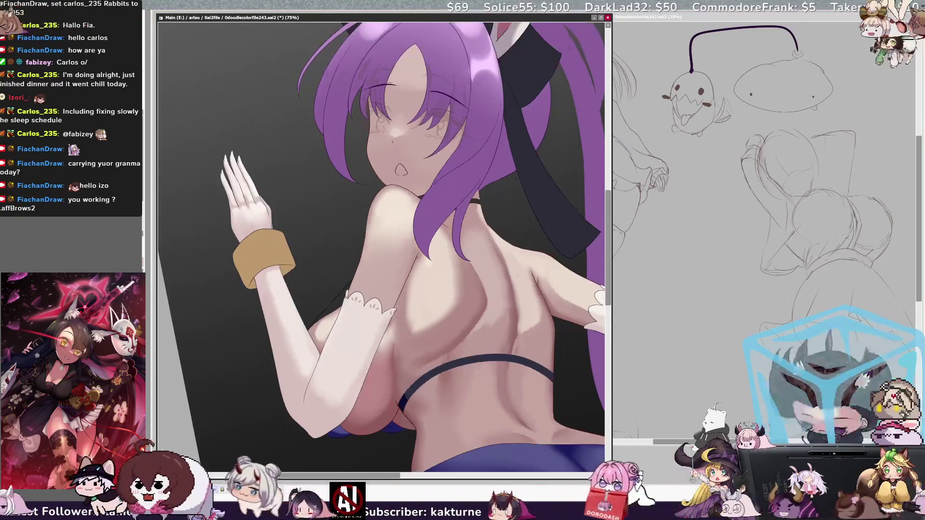
Step: Zoom out to 50%, recentre the whole figure, and adjust the brush size
key(ctrl+minus)
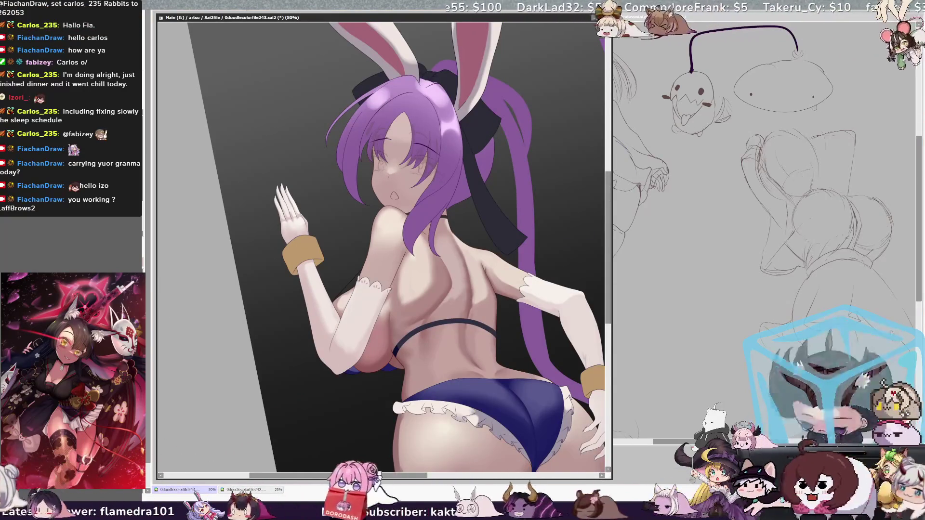
key(Right)
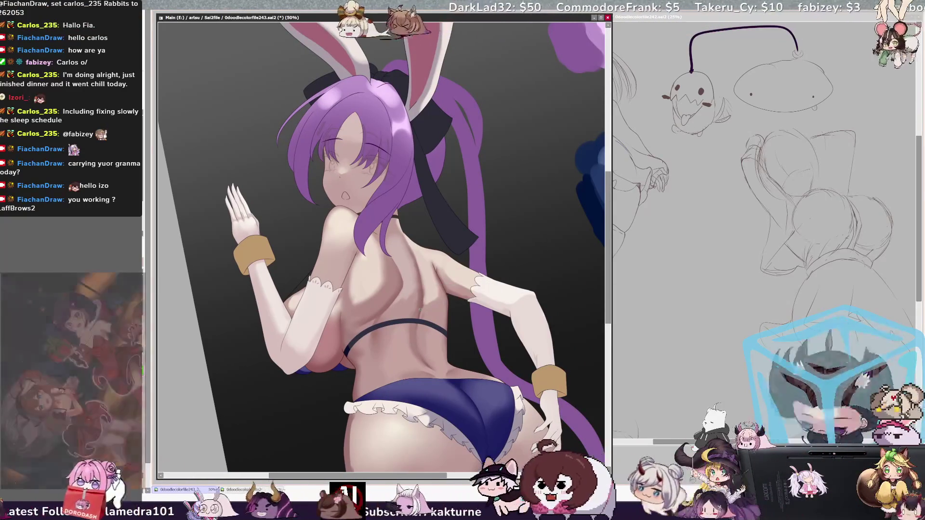
key(bracketleft)
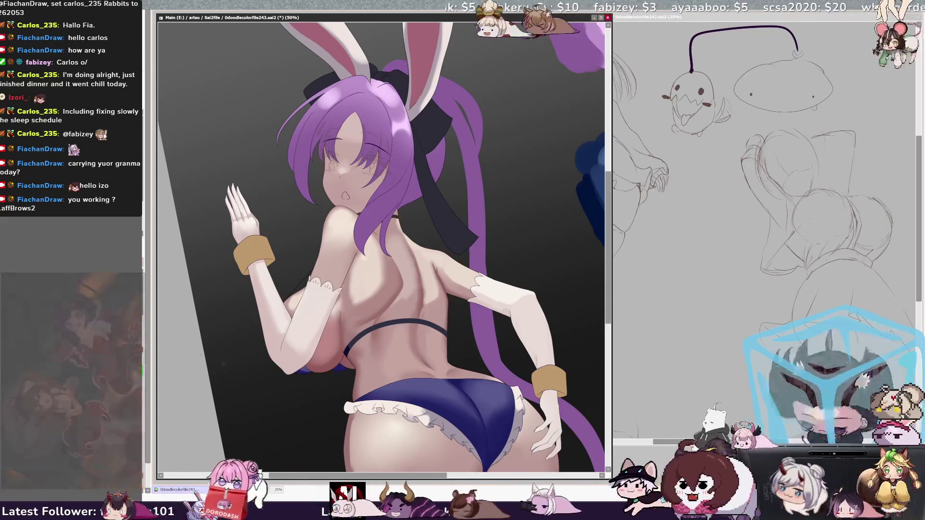
Step: Airbrush soft shading on her back at sizes 27 then 22, and zoom to 75%
key(bracketright)
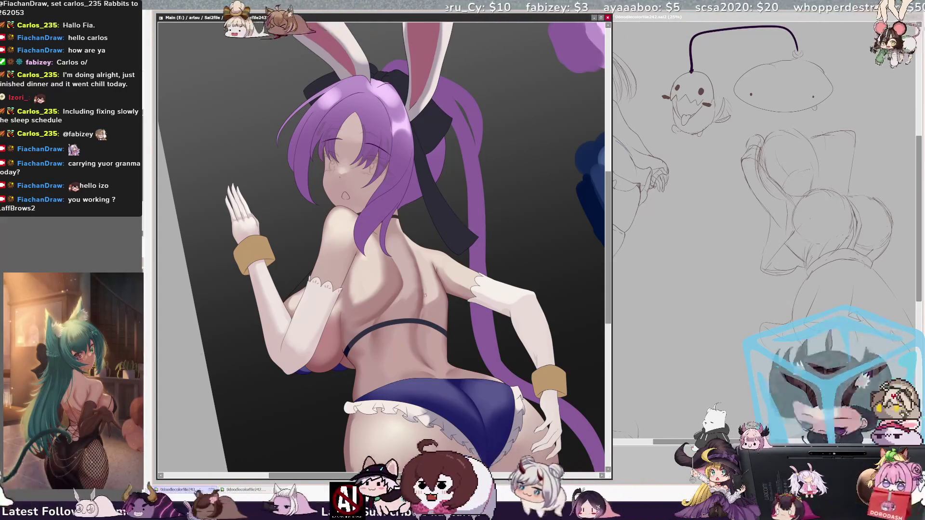
key(bracketright)
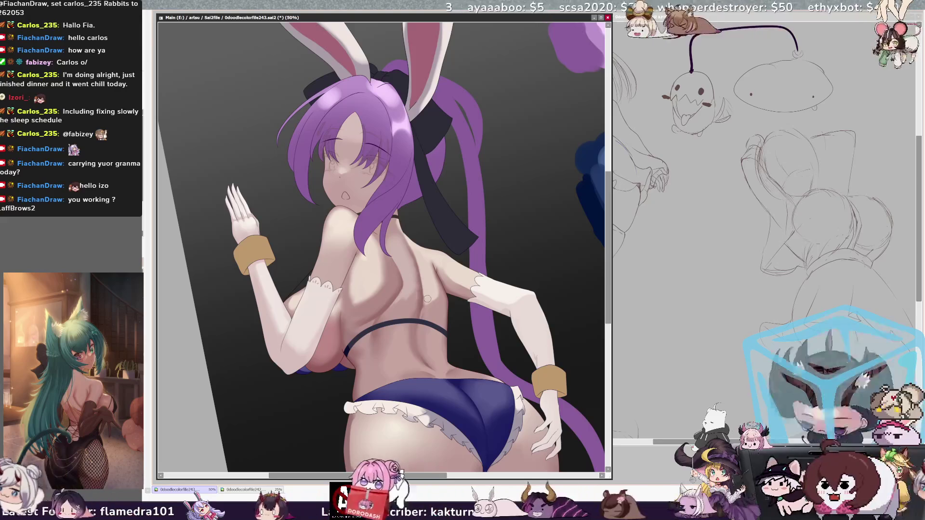
key(bracketright)
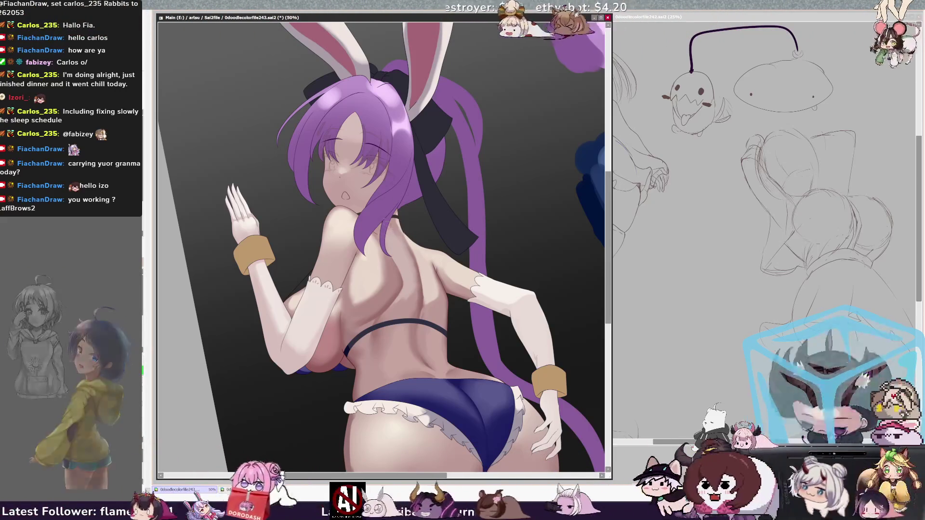
key(bracketleft)
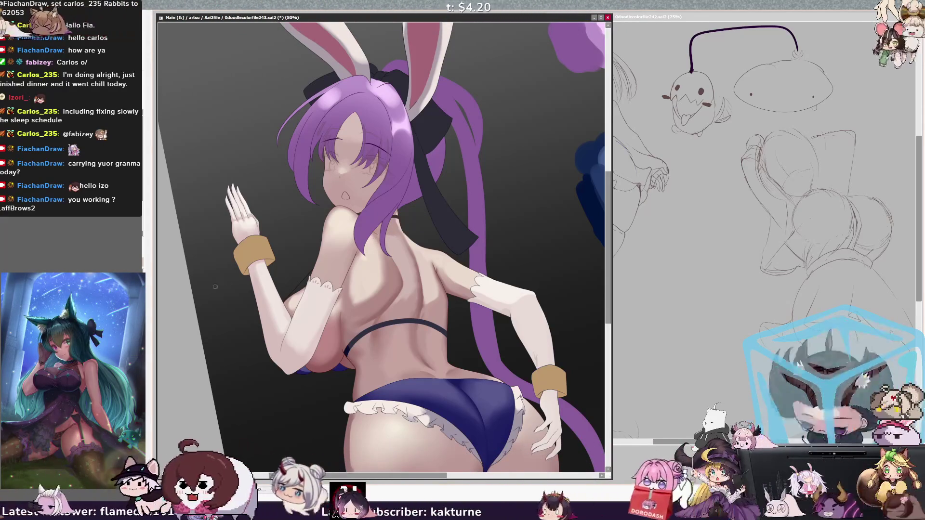
key(ctrl+plus)
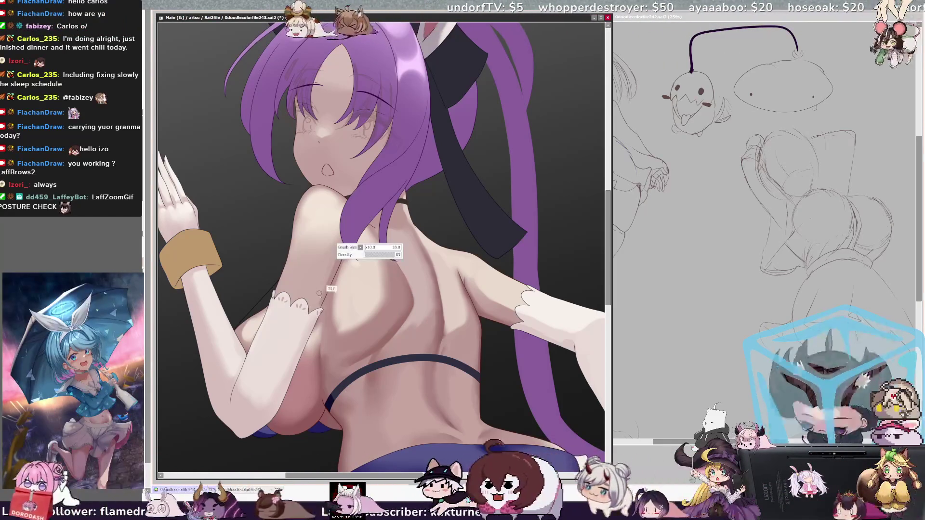
Step: Refine shoulder and back shading at brush size 64 and 100% zoom, checking the skin overlay and face layers
drag(331, 260, 328, 252)
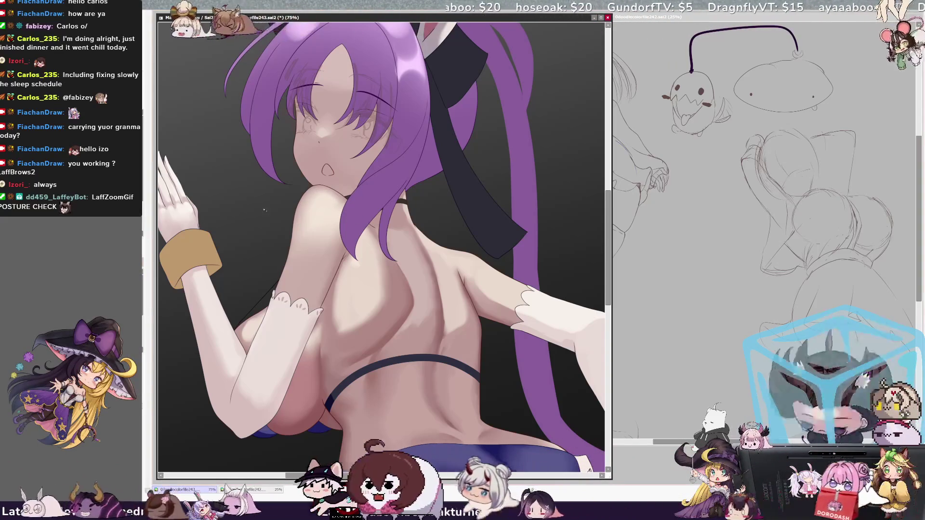
key(ctrl+z)
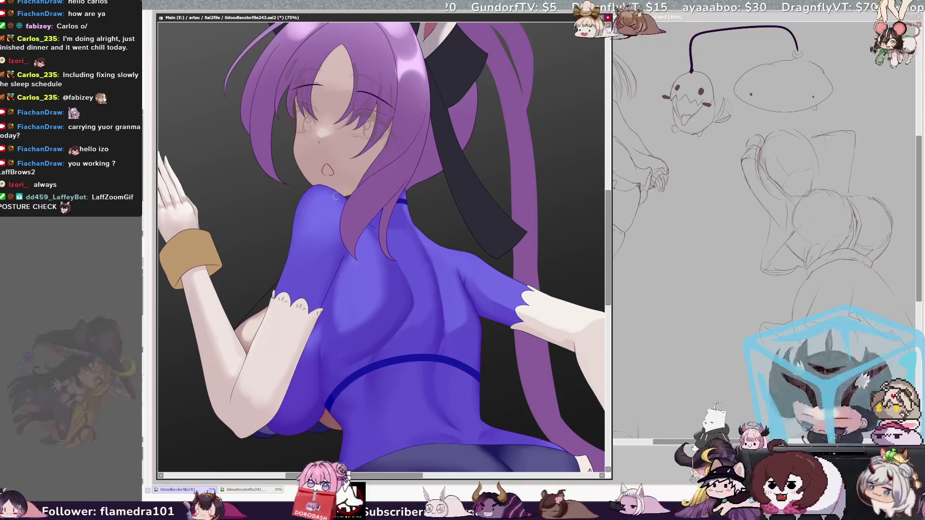
key(ctrl+z)
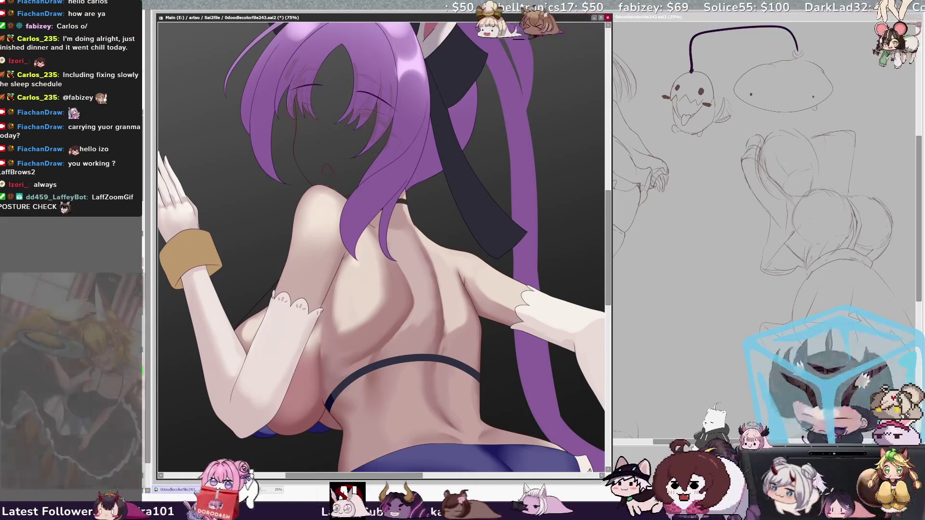
key(ctrl+z)
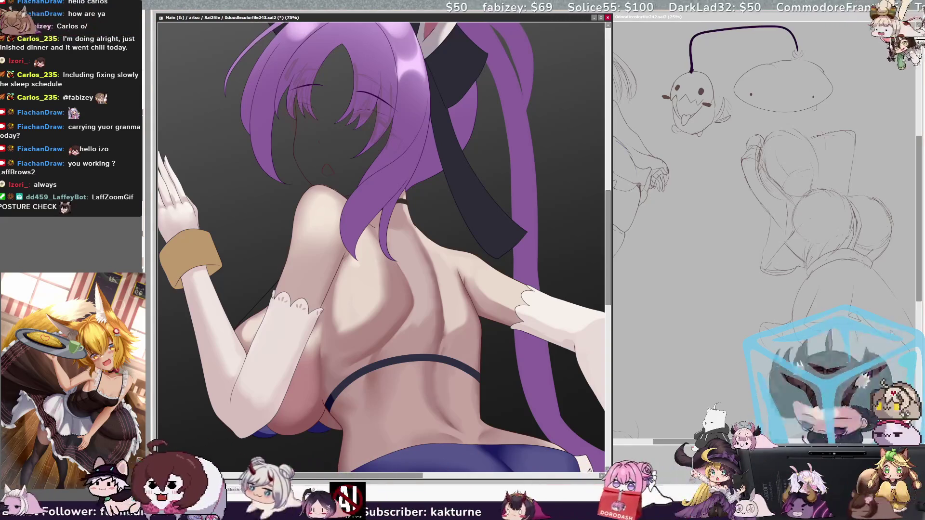
key(ctrl+plus)
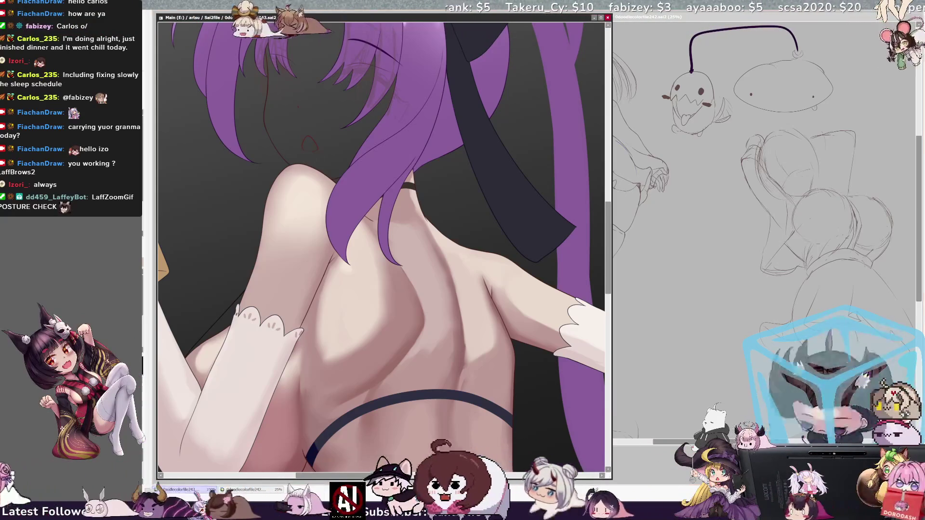
key(ctrl+z)
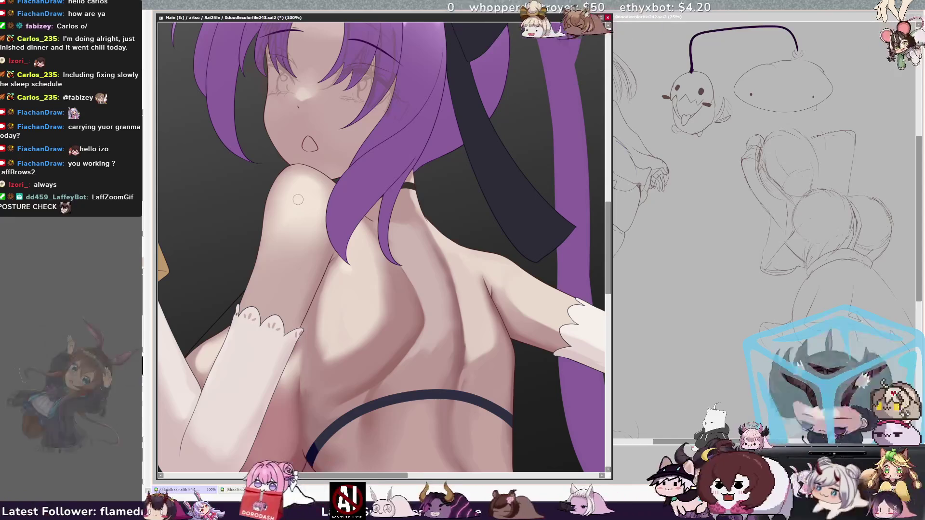
scroll(298, 199, down, 1)
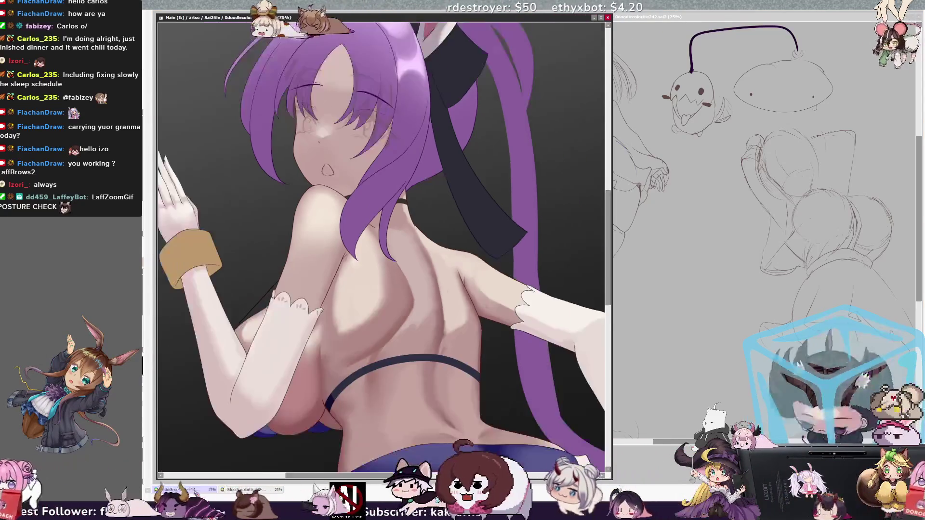
Step: Zoom out to 25% to see the whole bunny-girl canvas, then settle the view at 33.3%
scroll(298, 200, down, 1)
scroll(297, 200, down, 1)
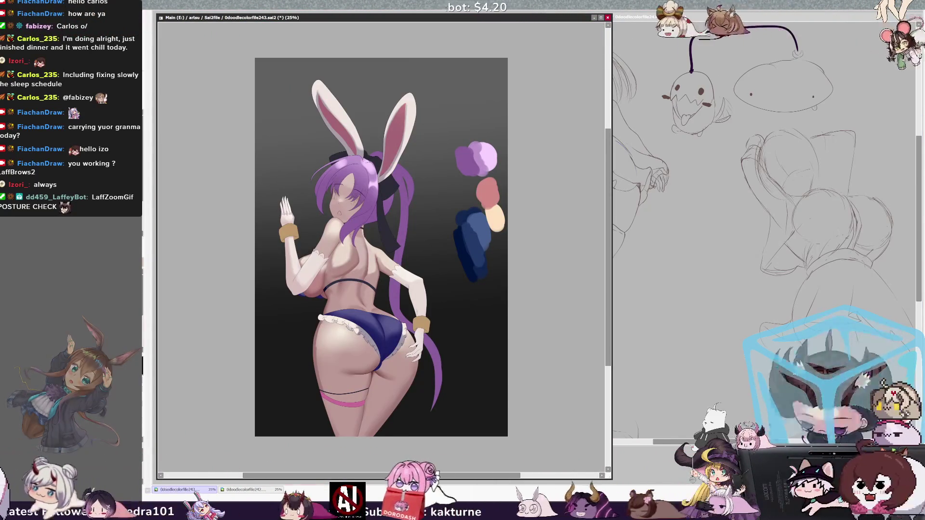
click(324, 325)
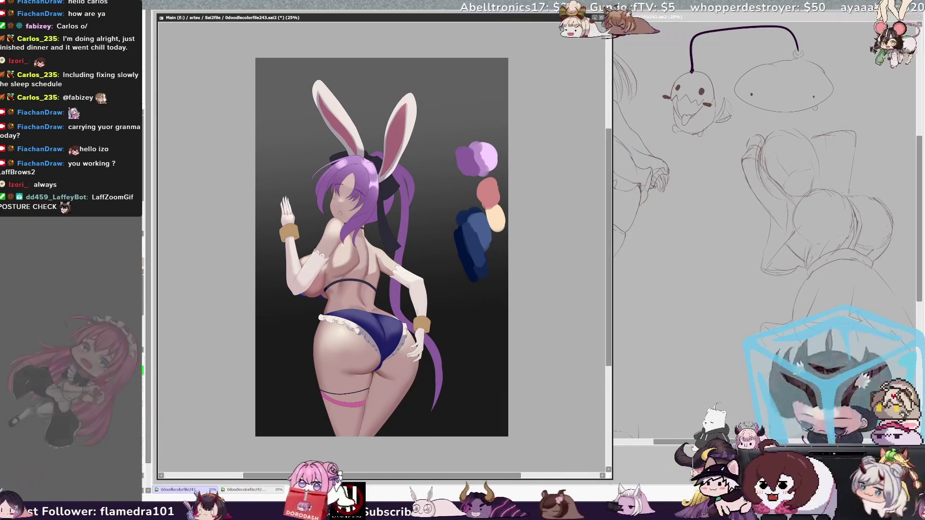
key(ctrl+plus)
scroll(381, 246, down, 2)
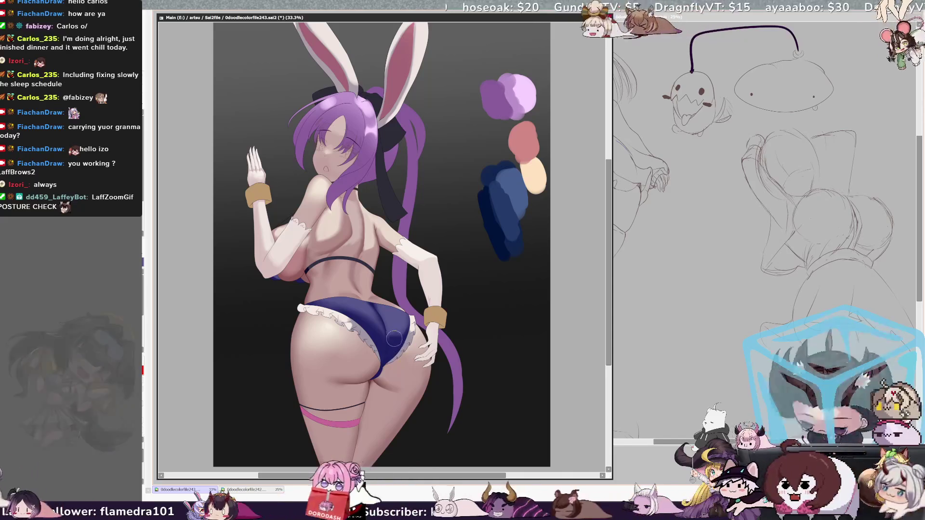
Step: Set the brush to a large size of about 233 and fine-tune it with the bracket keys
right_click(391, 338)
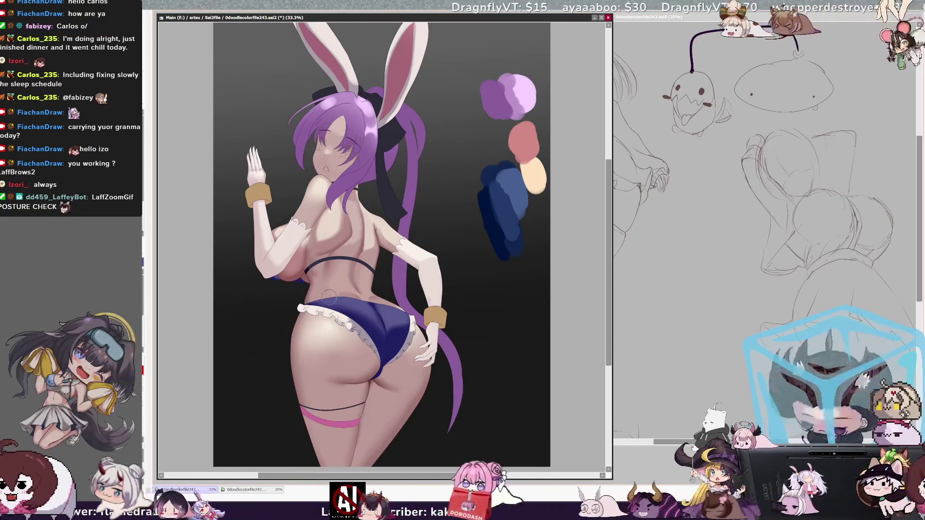
key(bracketright)
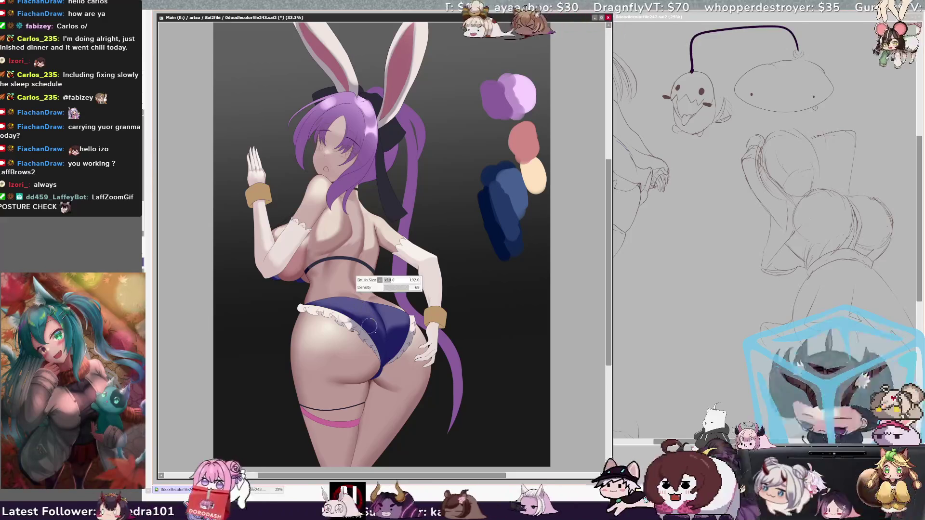
key(bracketright)
key(bracketright)
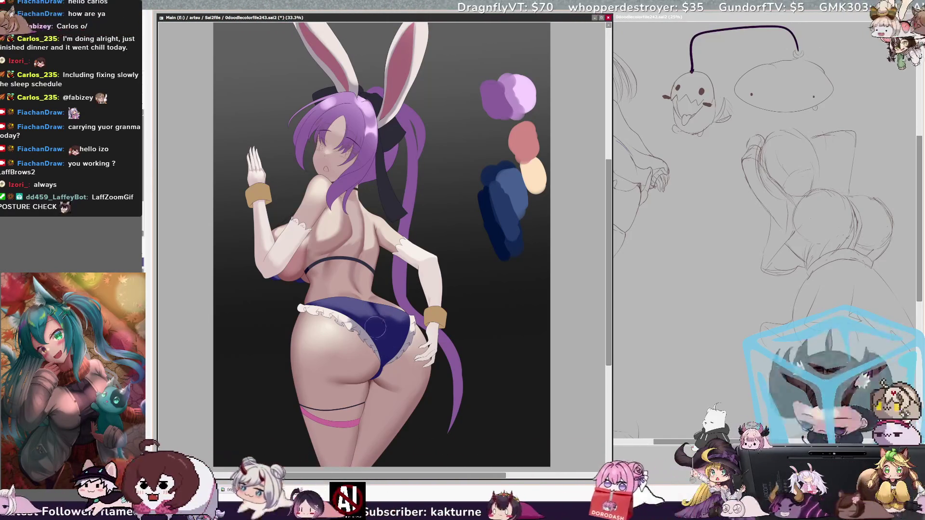
key(bracketleft)
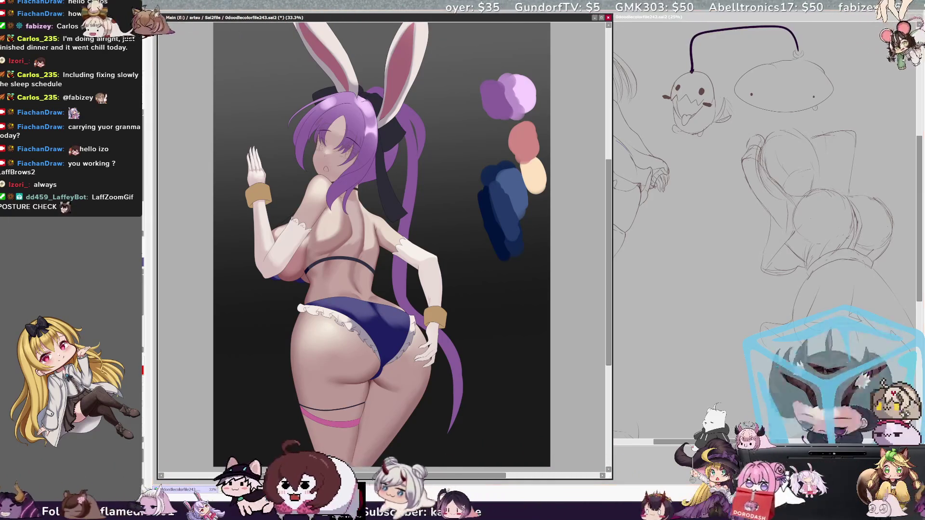
Step: Mirror the view to check proportions, resize the brush to 228, flip back, and rotate the view
key(h)
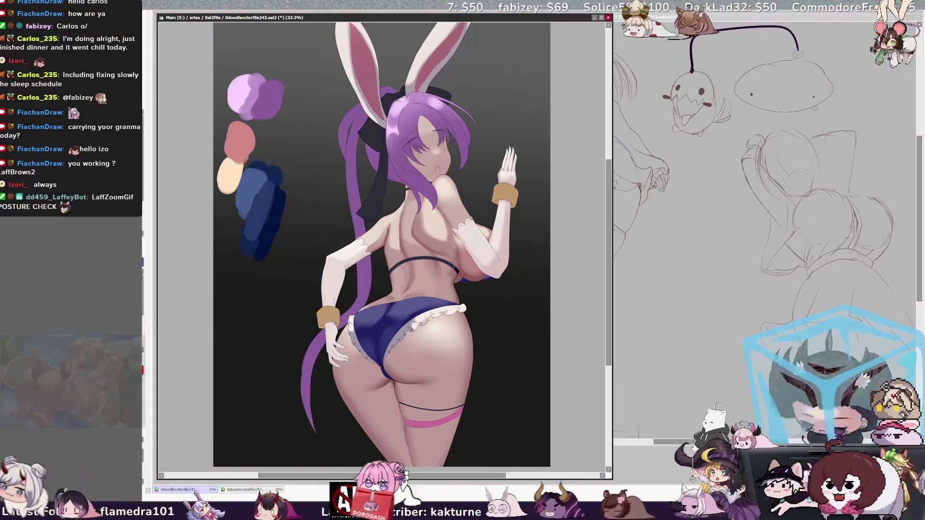
drag(295, 261, 360, 327)
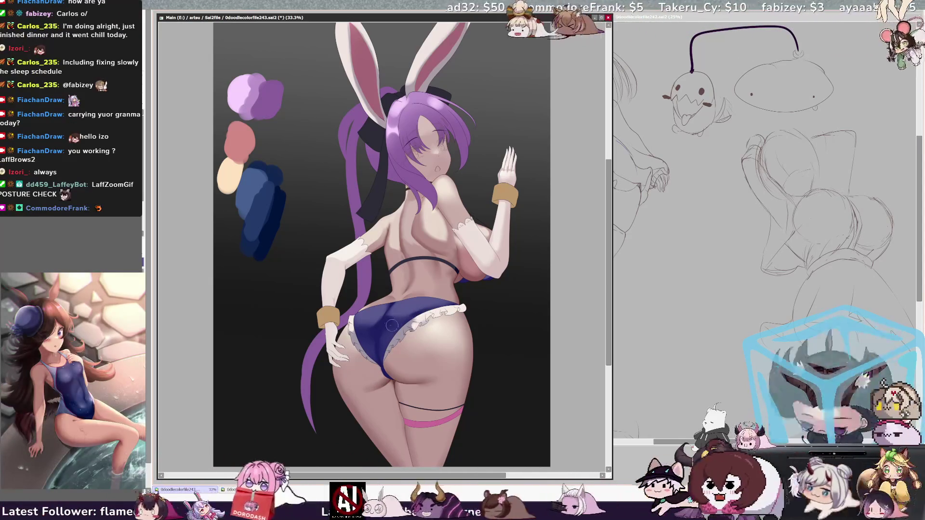
key(h)
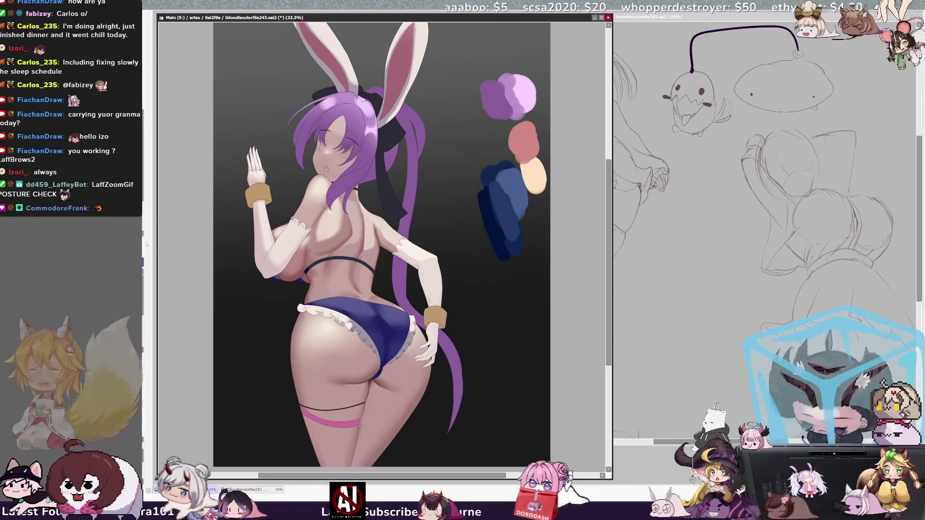
key(Delete)
key(Delete)
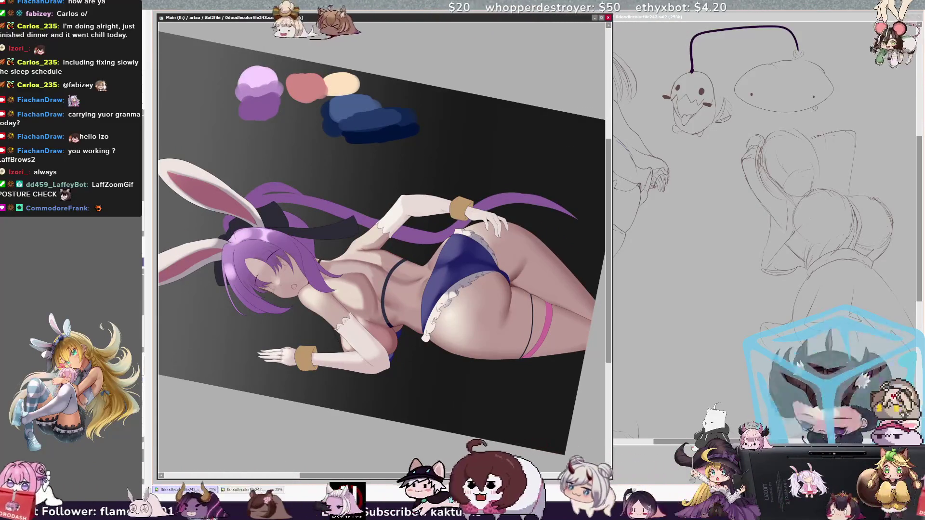
Step: Enlarge the brush from 7 to 17 and straighten the canvas view back upright
key(])
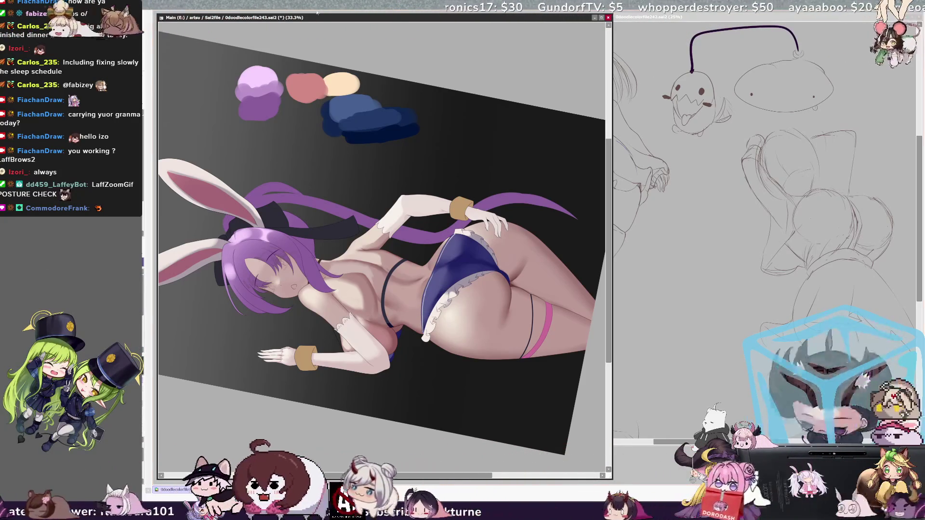
key(Home)
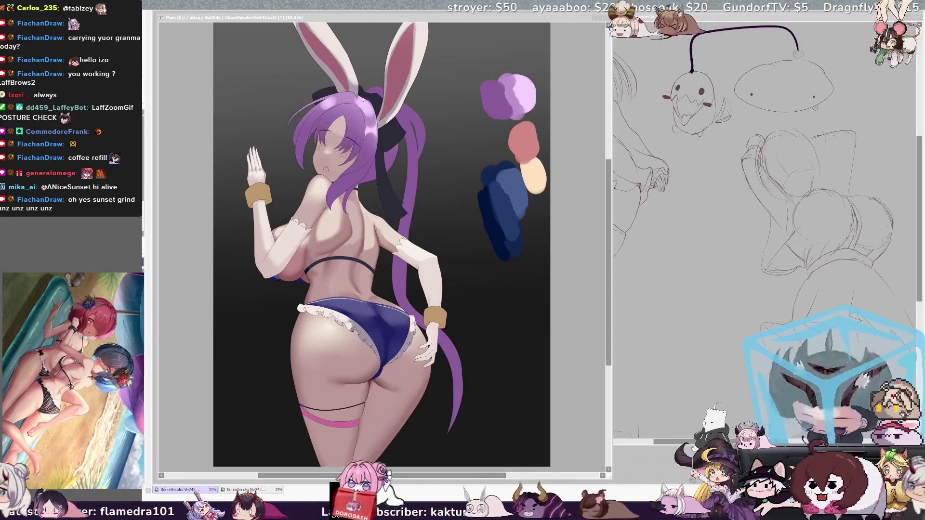
scroll(380, 241, down, 3)
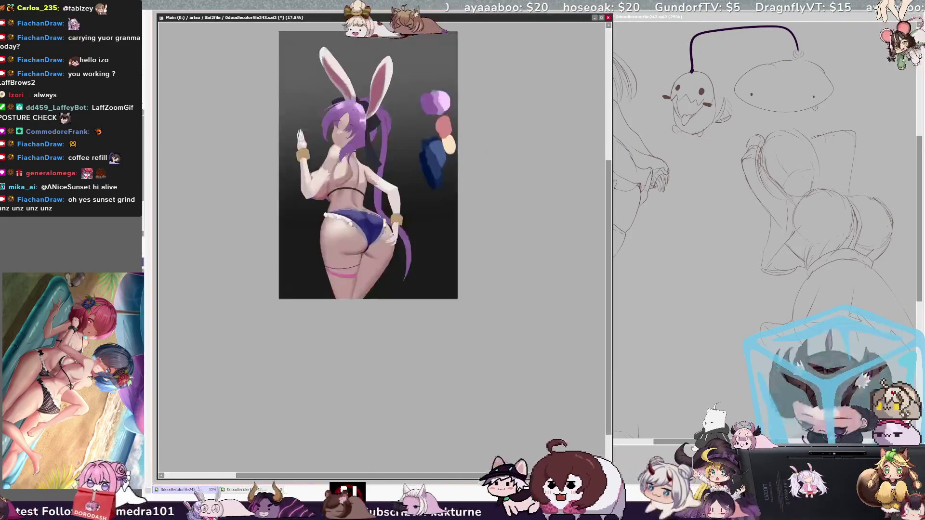
scroll(381, 241, up, 2)
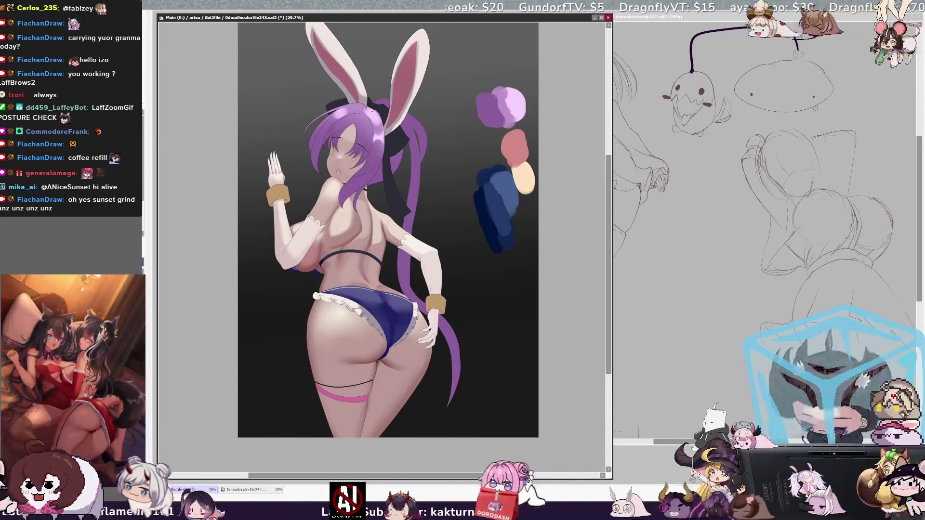
scroll(381, 240, down, 2)
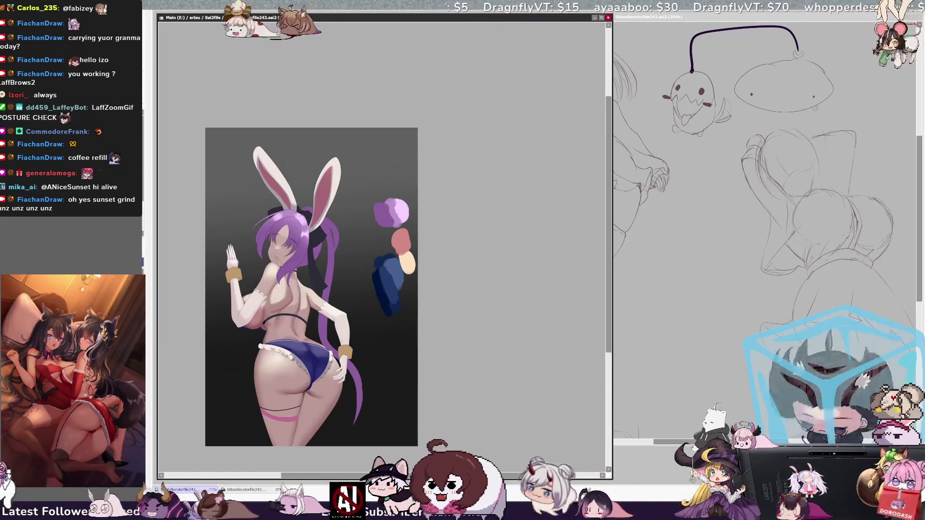
drag(228, 141, 265, 140)
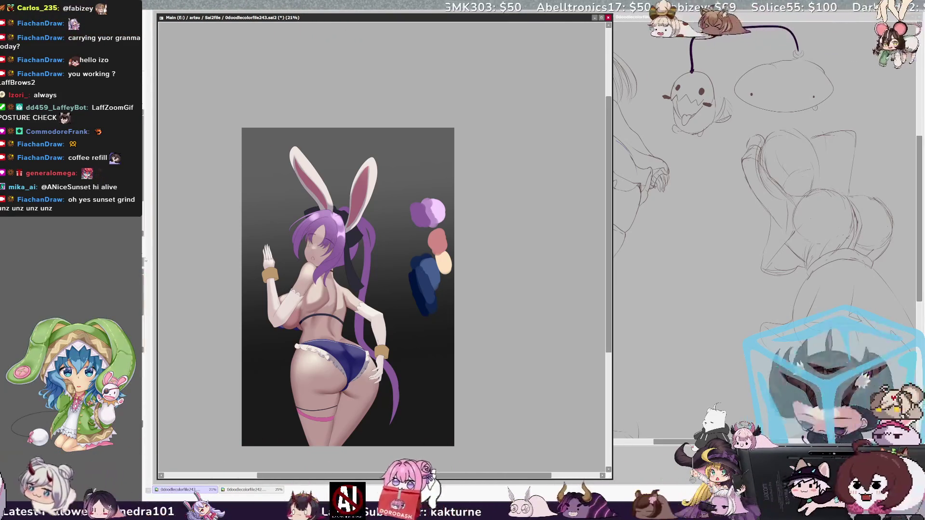
Step: Apply a diagonal light-grey-to-near-black background gradient from the ear down past the legs
mouse_move(326, 170)
mouse_down()
mouse_move(324, 412)
mouse_move(337, 443)
mouse_up()
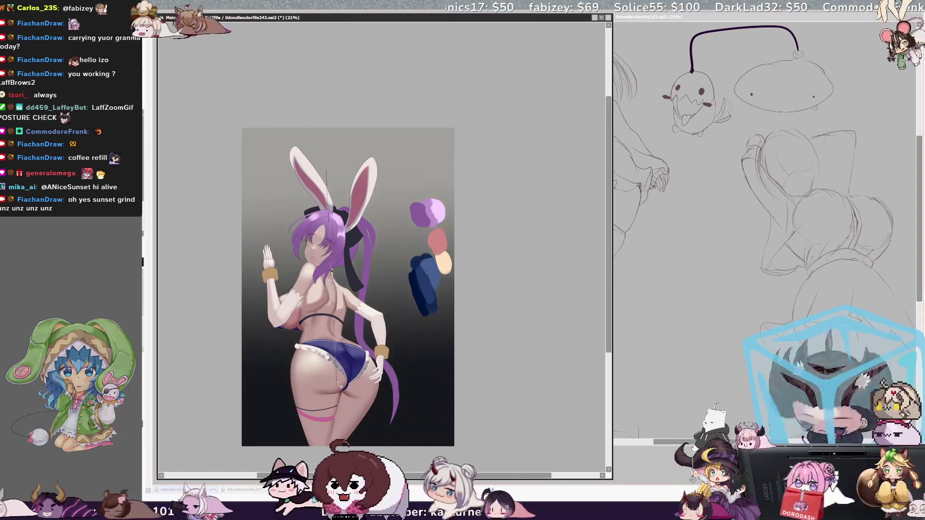
drag(401, 190, 369, 183)
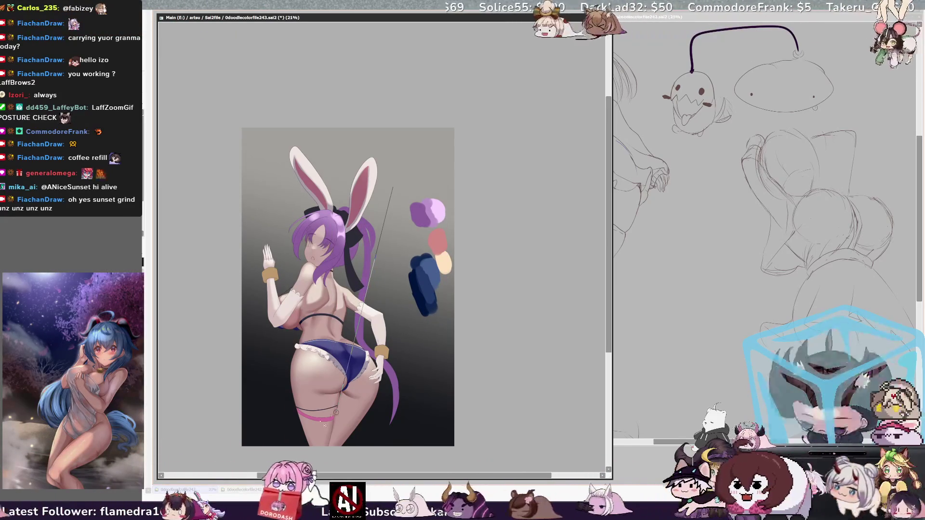
drag(393, 187, 295, 399)
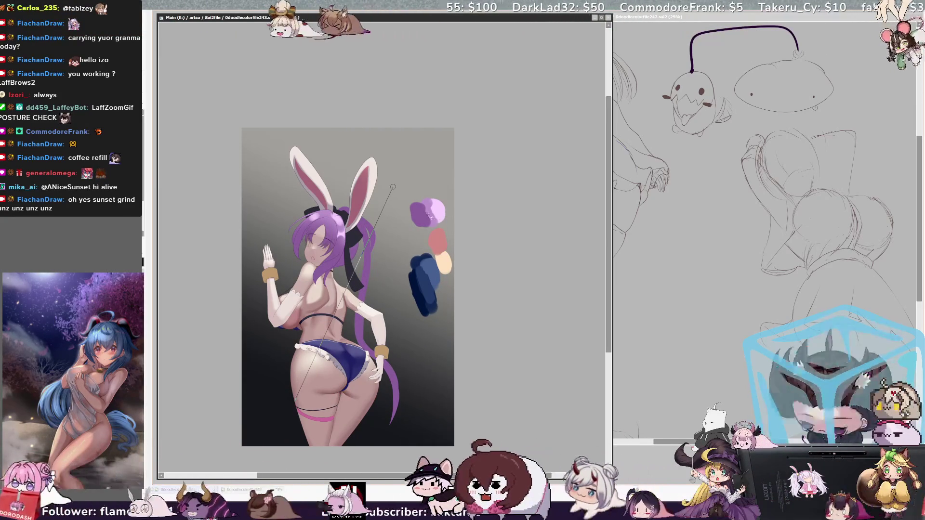
drag(393, 187, 392, 162)
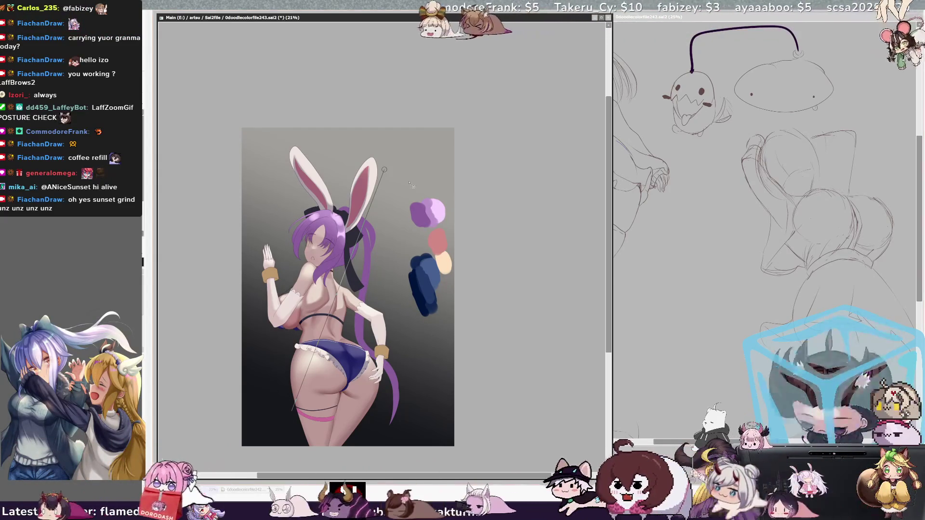
drag(384, 169, 404, 138)
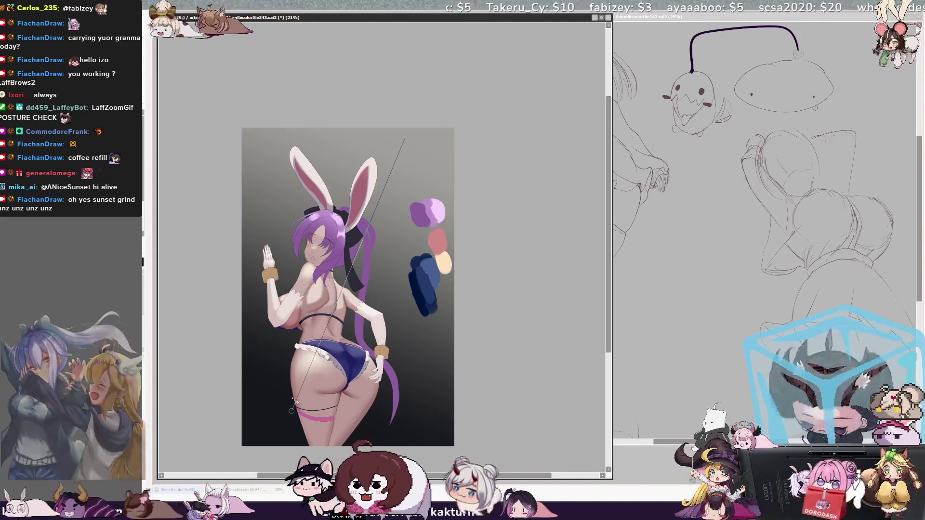
drag(292, 411, 320, 372)
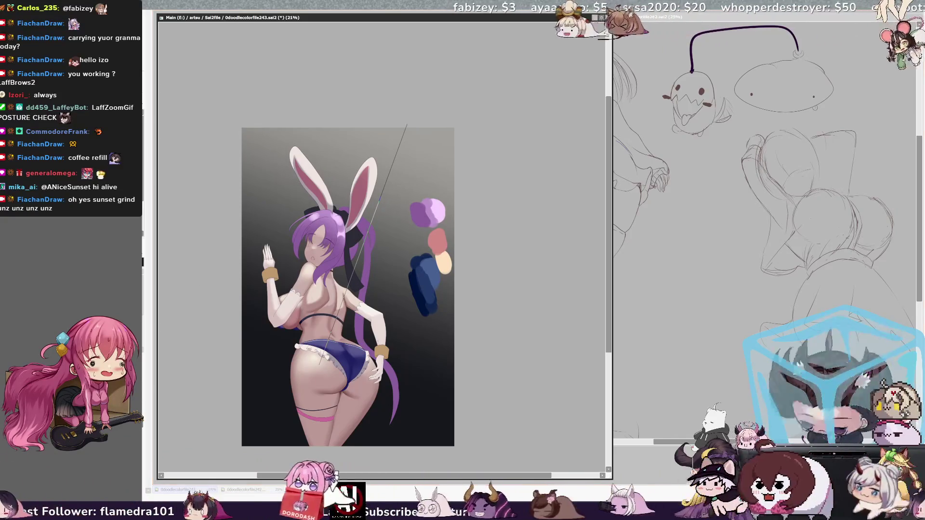
key(Return)
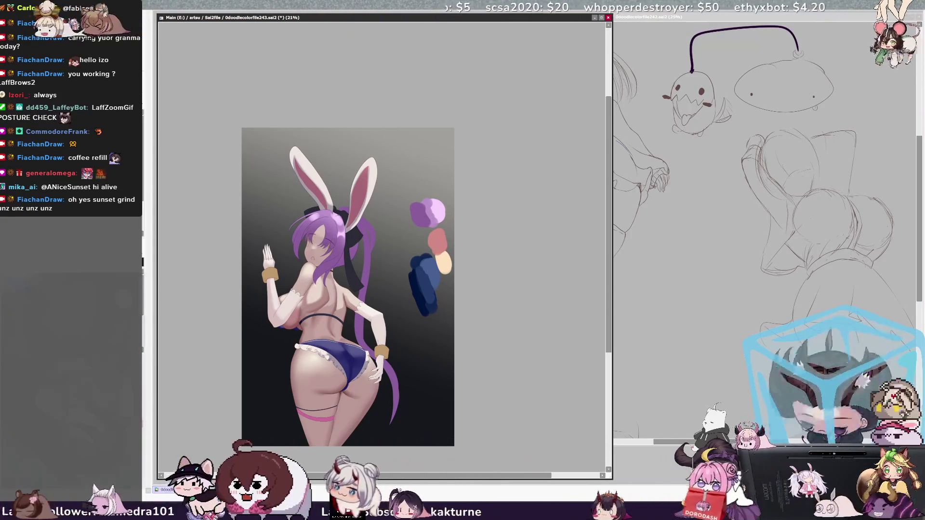
scroll(451, 309, up, 2)
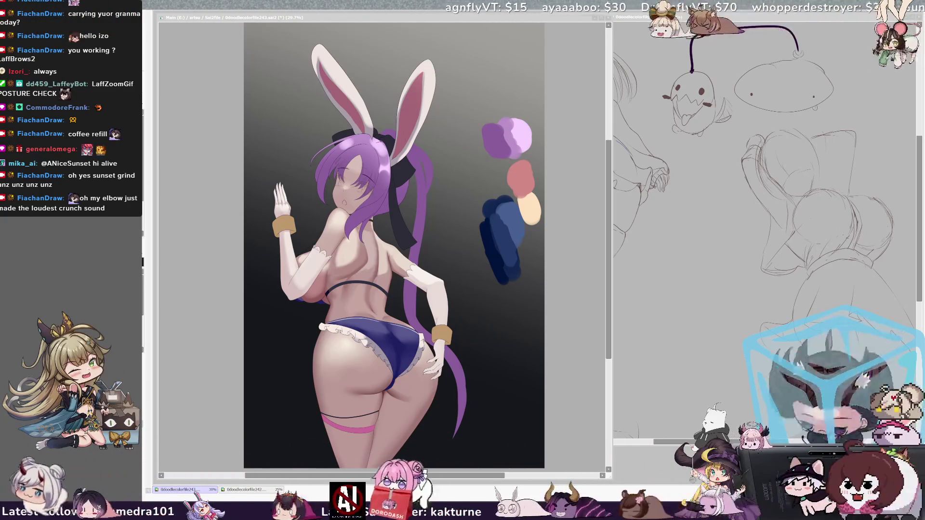
key(ctrl+Tab)
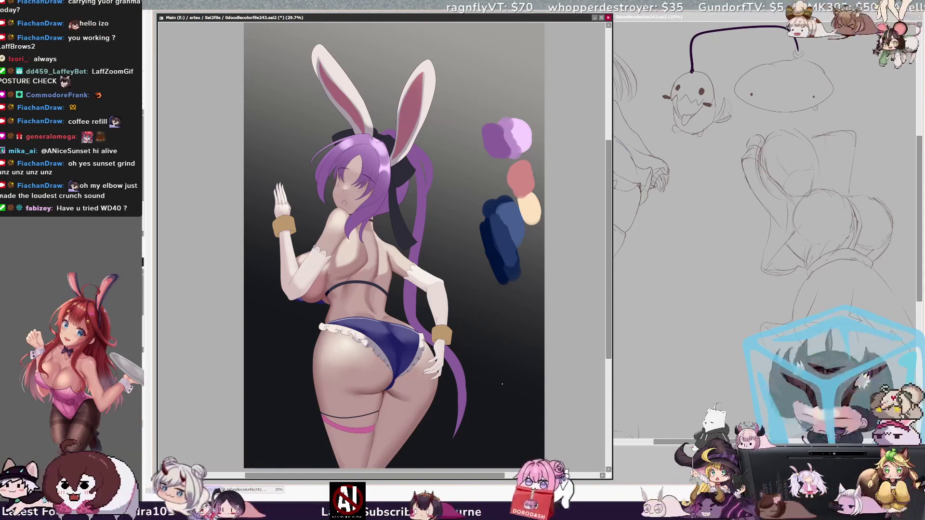
key(Delete)
key(Delete)
key(Delete)
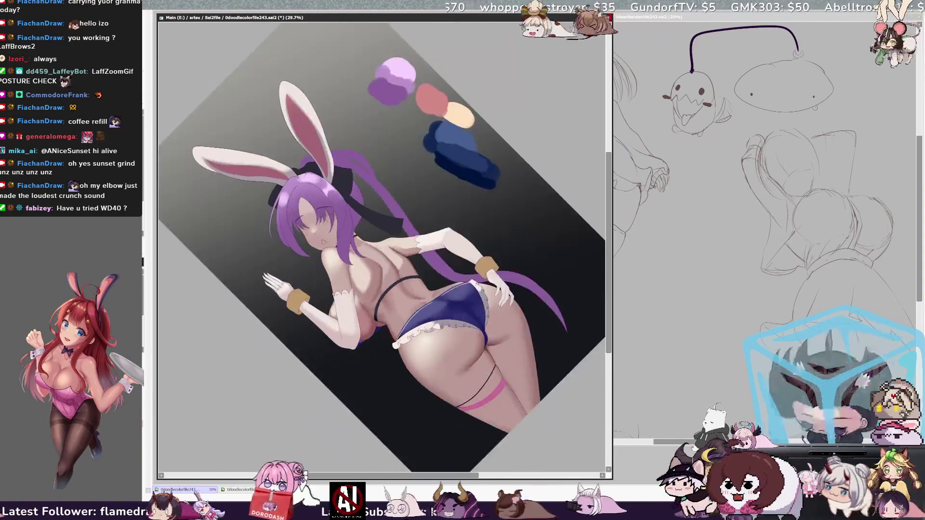
key(Delete)
key(Delete)
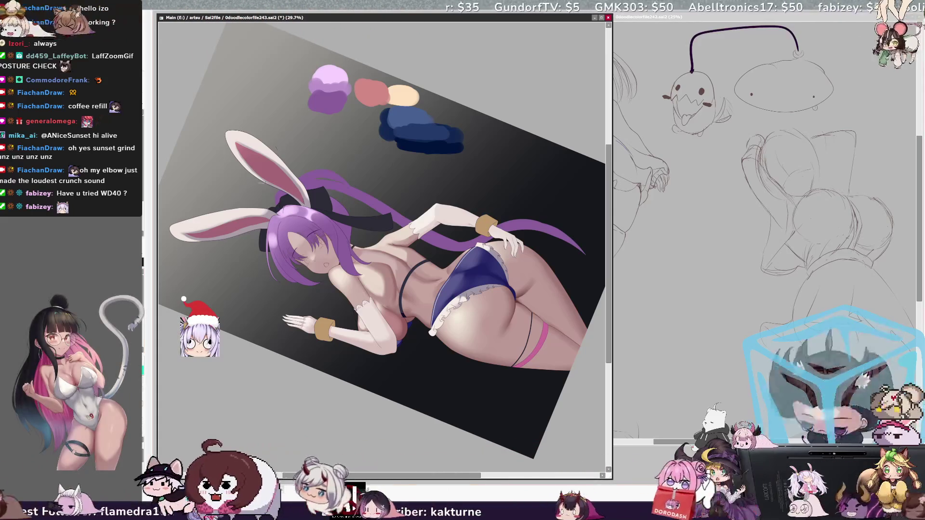
drag(413, 475, 433, 474)
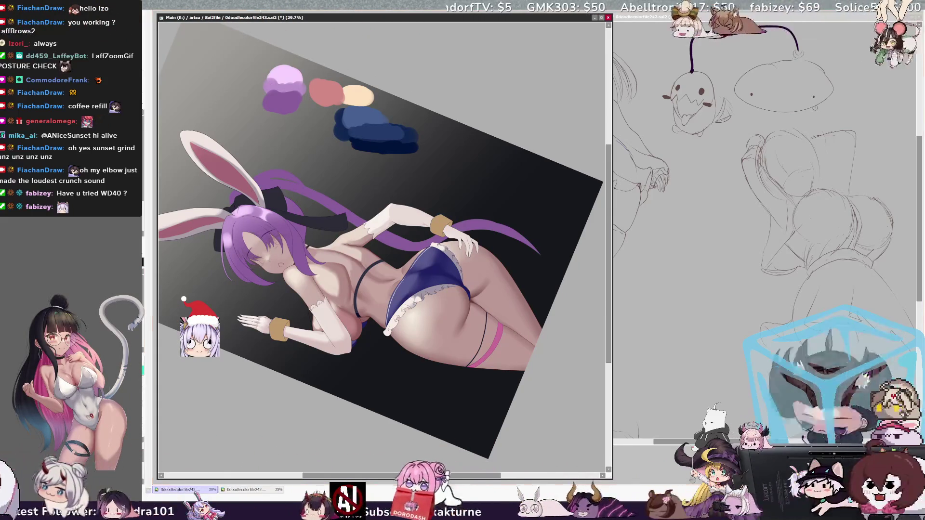
key(ctrl+plus)
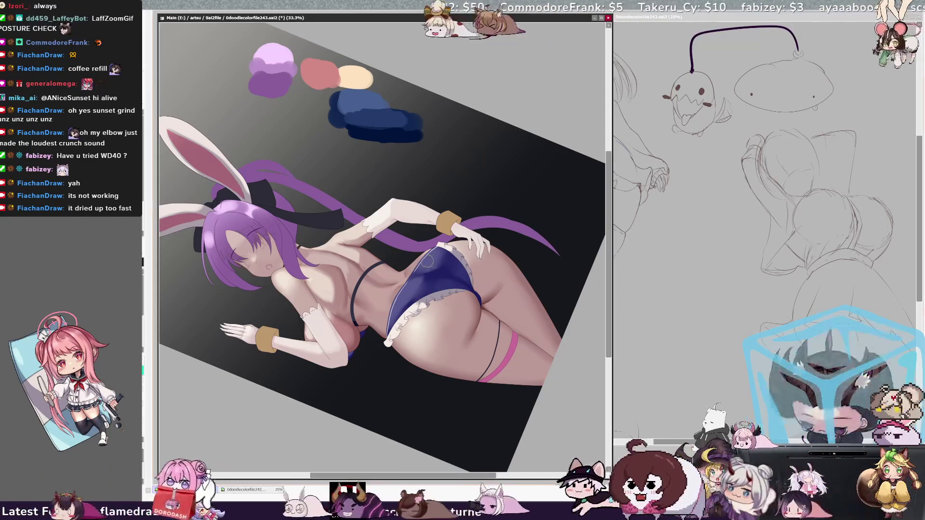
key(bracketright)
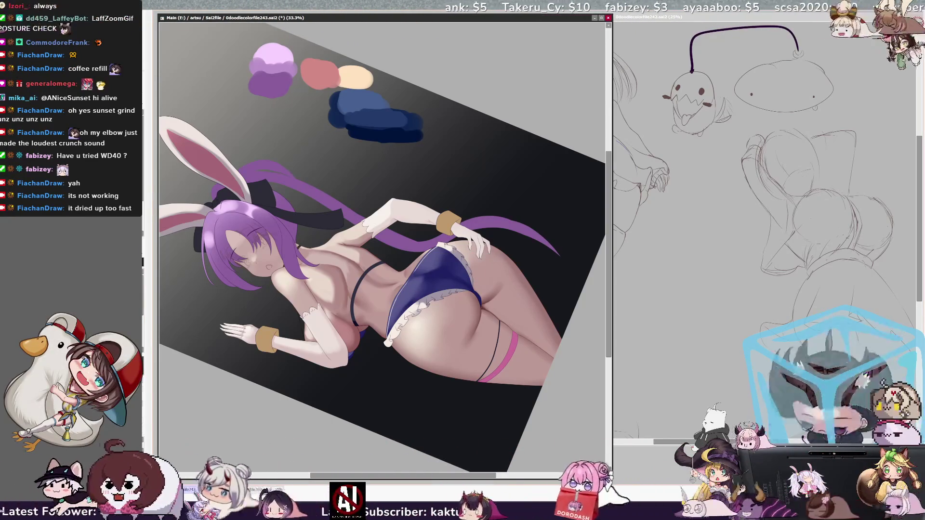
key(bracketright)
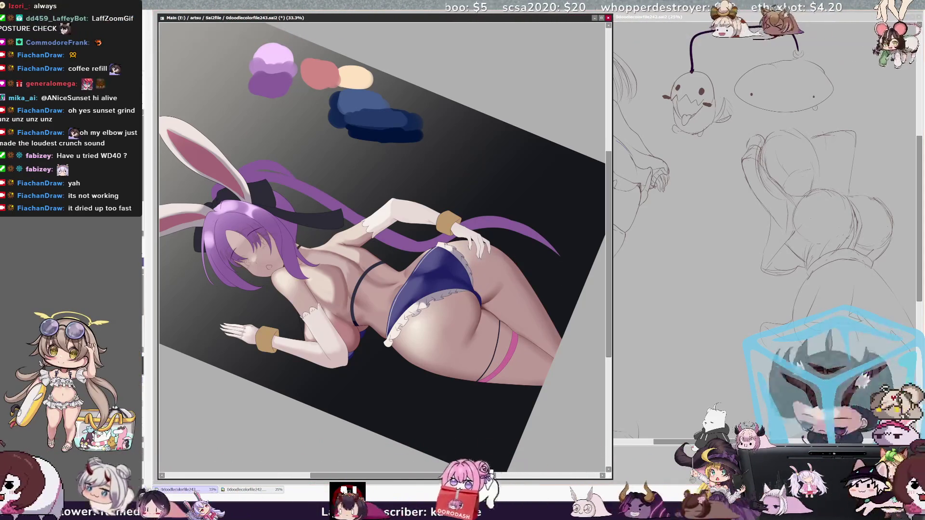
key(Delete)
key(Delete)
key(Delete)
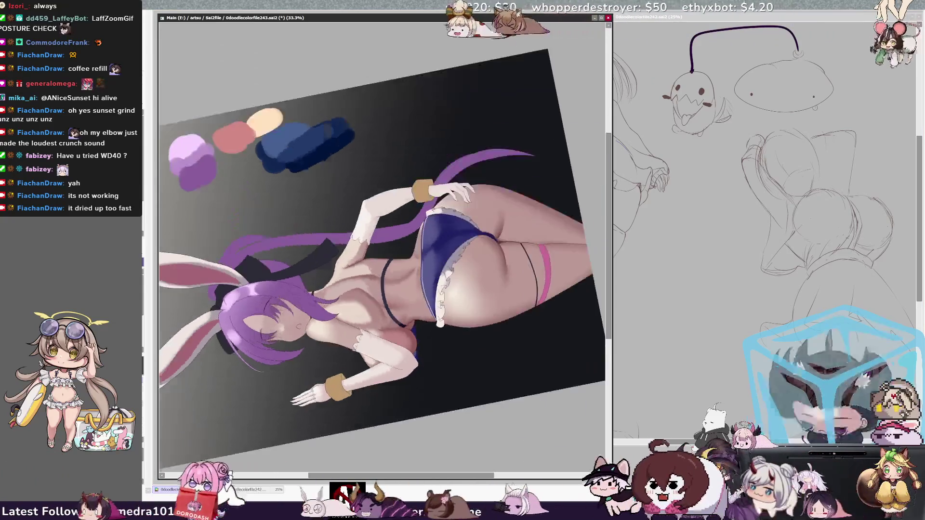
key(Delete)
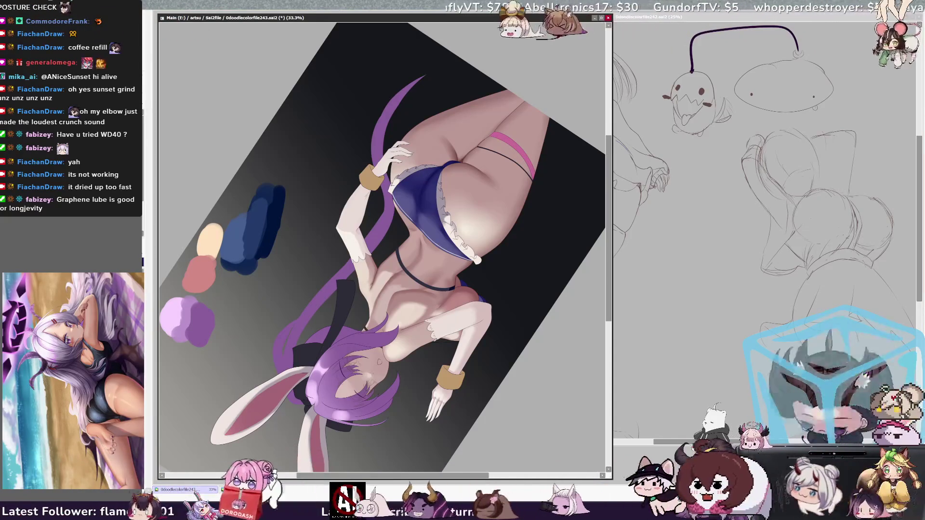
key(Home)
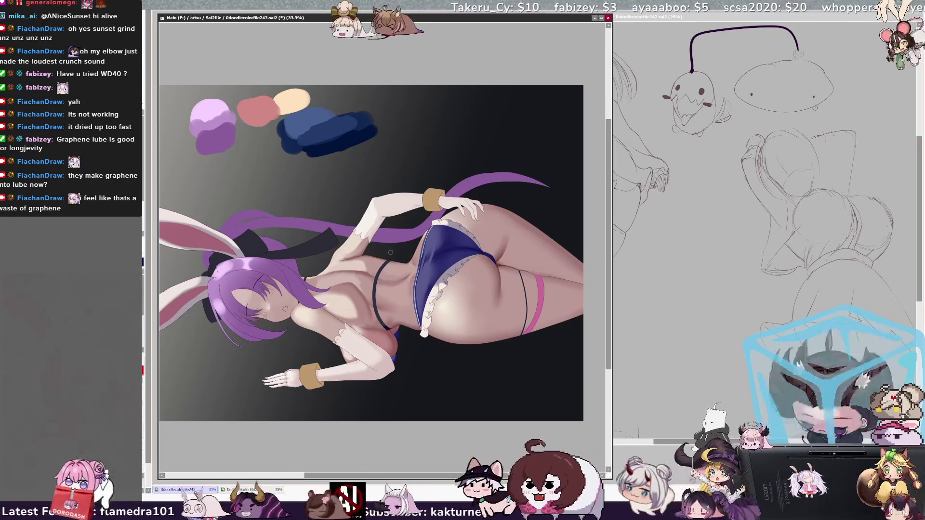
key(bracketleft)
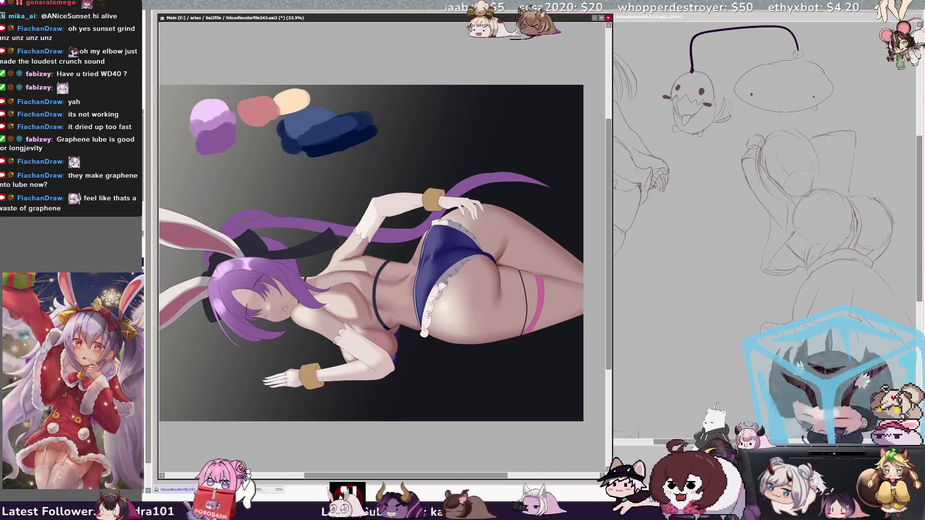
key(bracketleft)
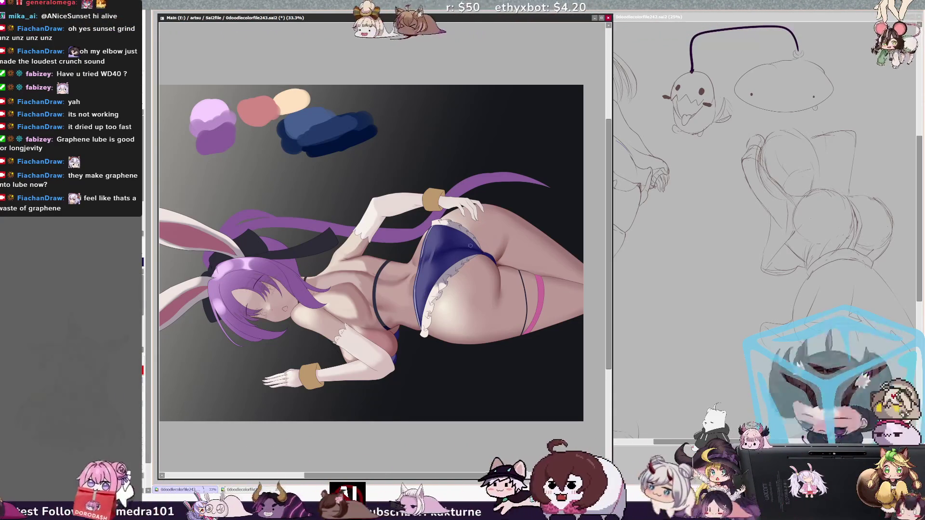
key(bracketright)
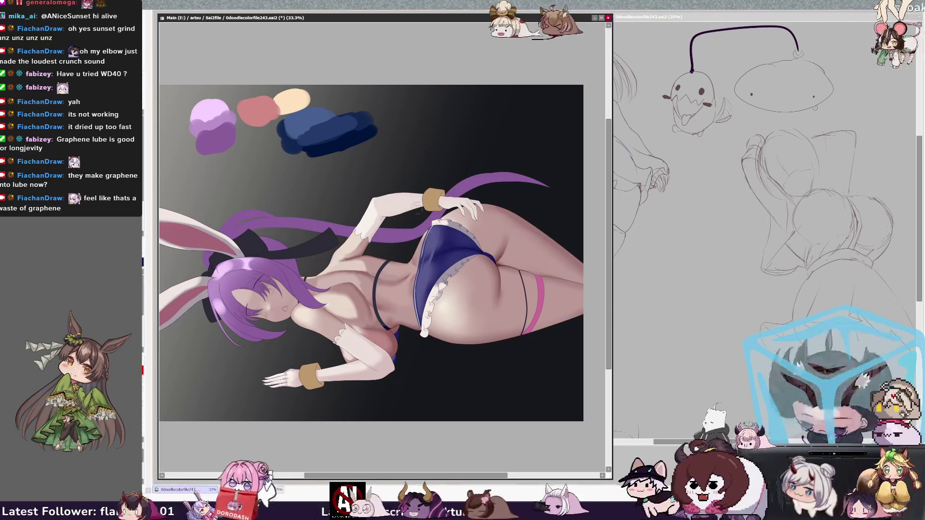
key(bracketright)
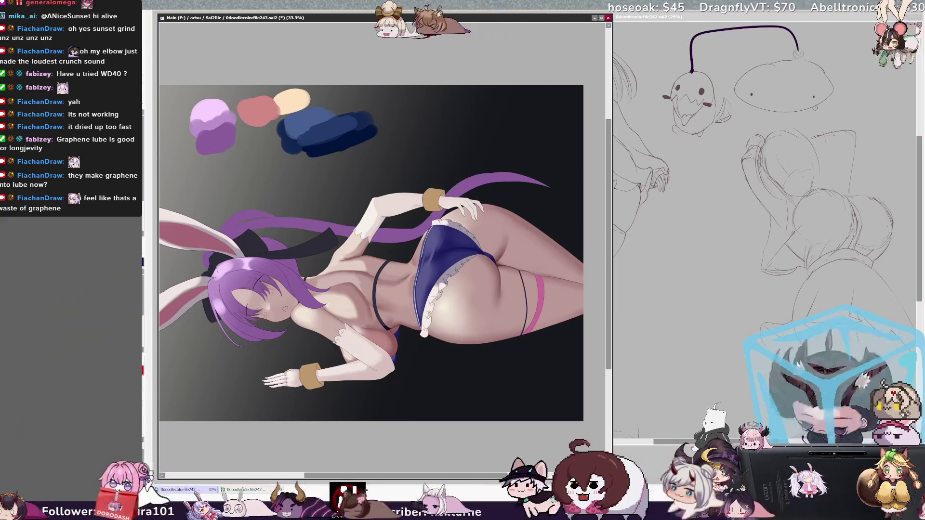
key(bracketright)
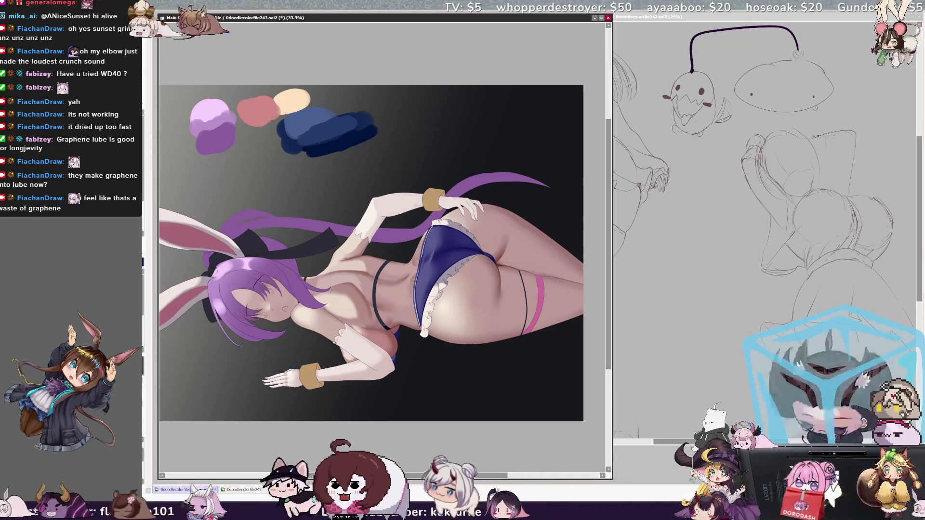
drag(430, 256, 430, 256)
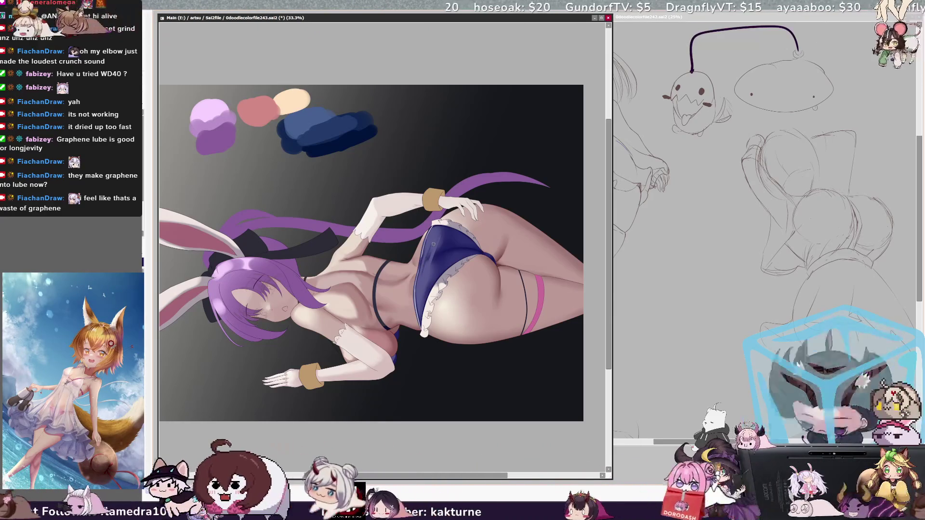
mouse_move(424, 287)
mouse_down()
mouse_move(435, 259)
mouse_move(427, 278)
mouse_up()
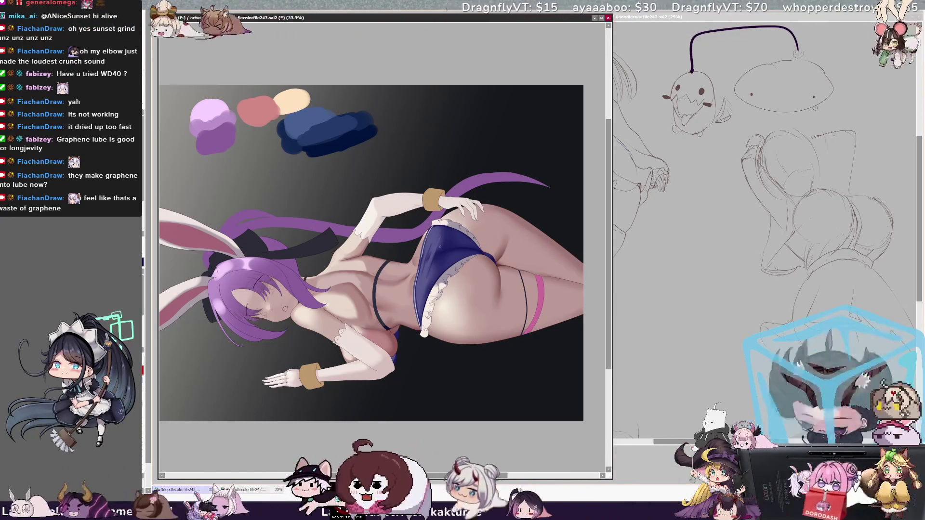
key(bracketleft)
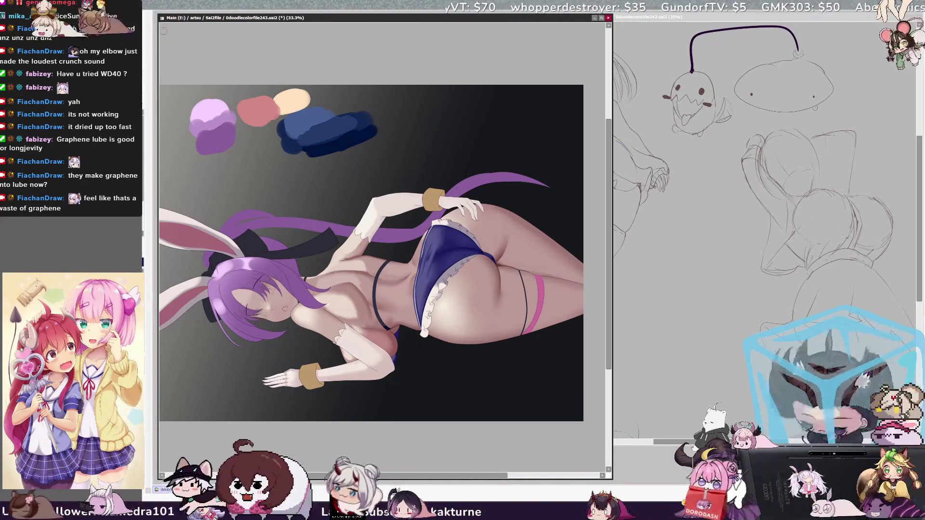
key(ctrl+plus)
drag(415, 476, 425, 475)
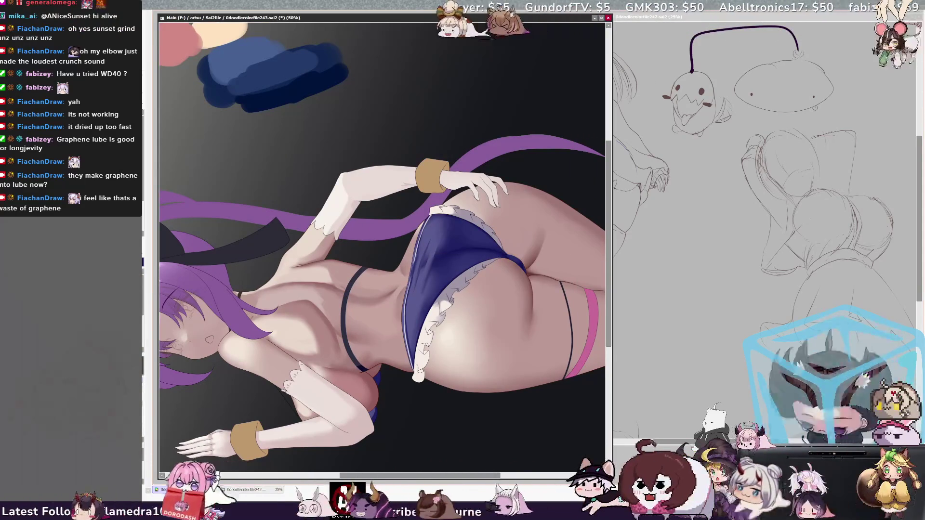
Step: Pick Layer68 from the figure's body, set the brush to about 34, and zoom out to 33.3%
ctrl+shift+click(423, 243)
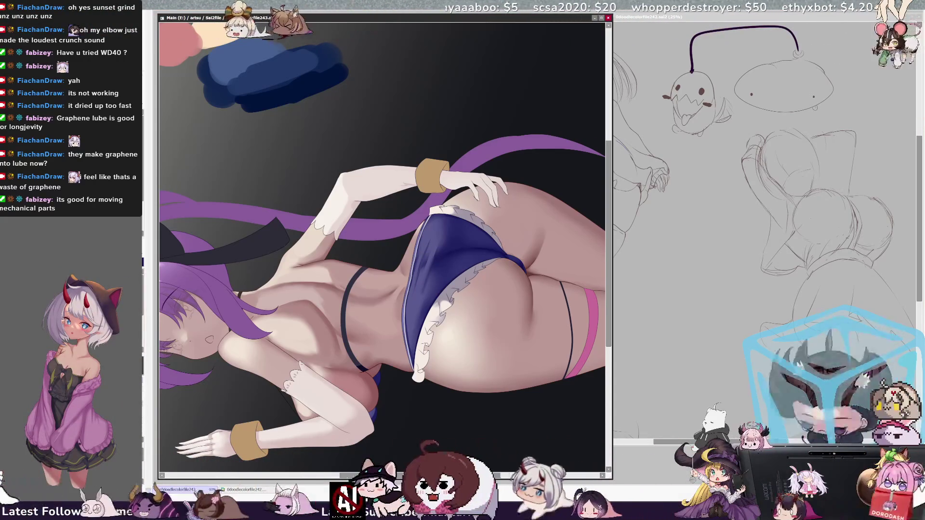
key(bracketleft)
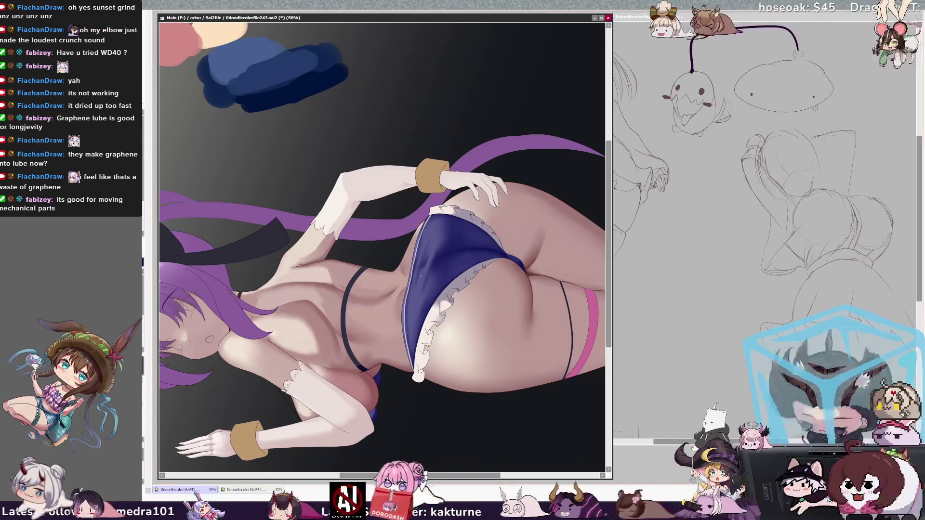
key(bracketleft)
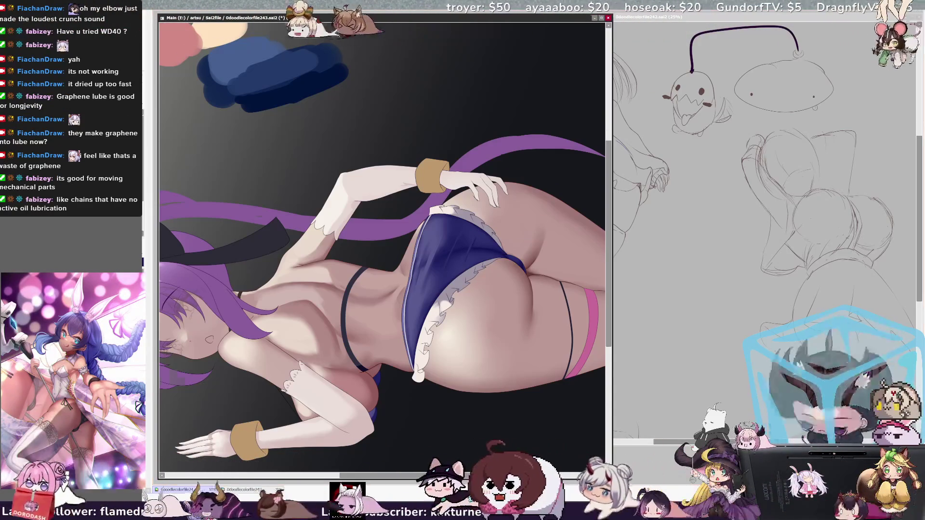
key(minus)
key(minus)
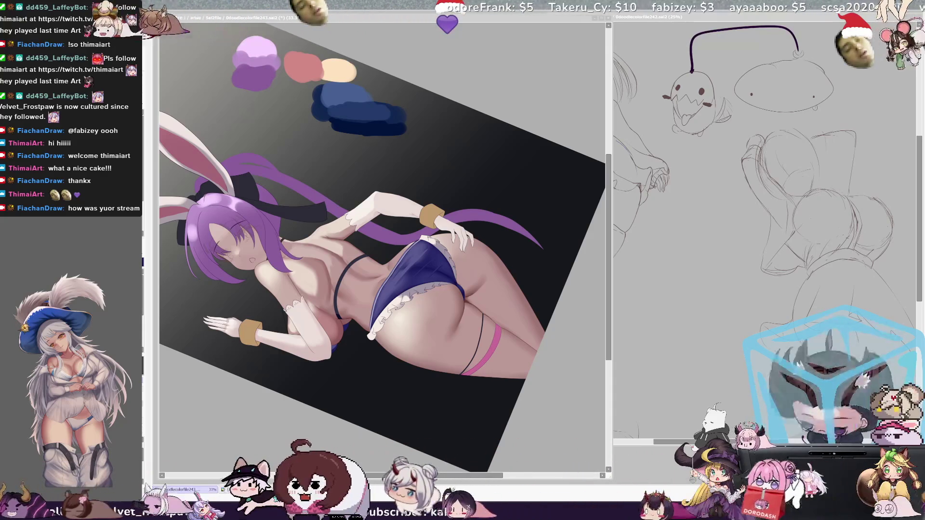
click(520, 431)
Step: Pan the view, undo to bring back the white bunny tail, and reset the rotation upright
drag(520, 431, 548, 429)
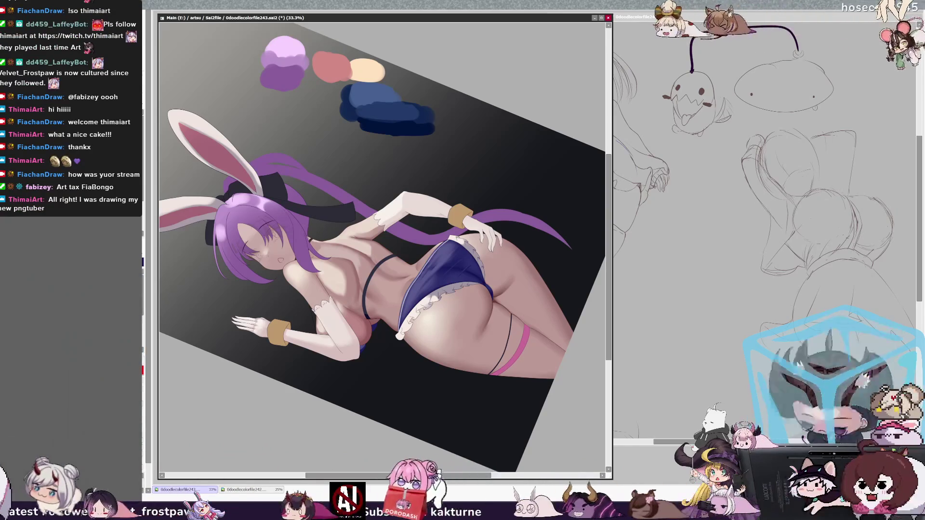
key(ctrl+z)
key(Home)
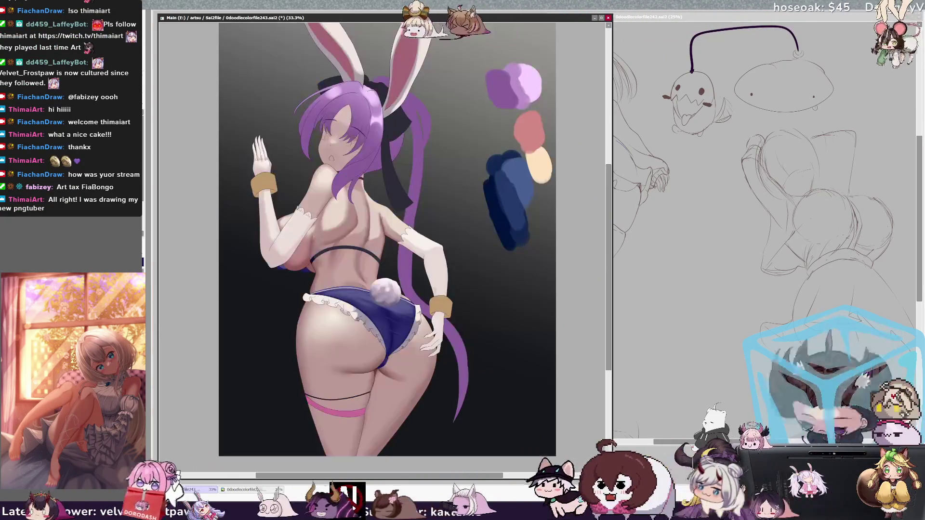
Step: Nudge the bunny tail slightly right and rotate the canvas view counter-clockwise
drag(388, 243, 392, 244)
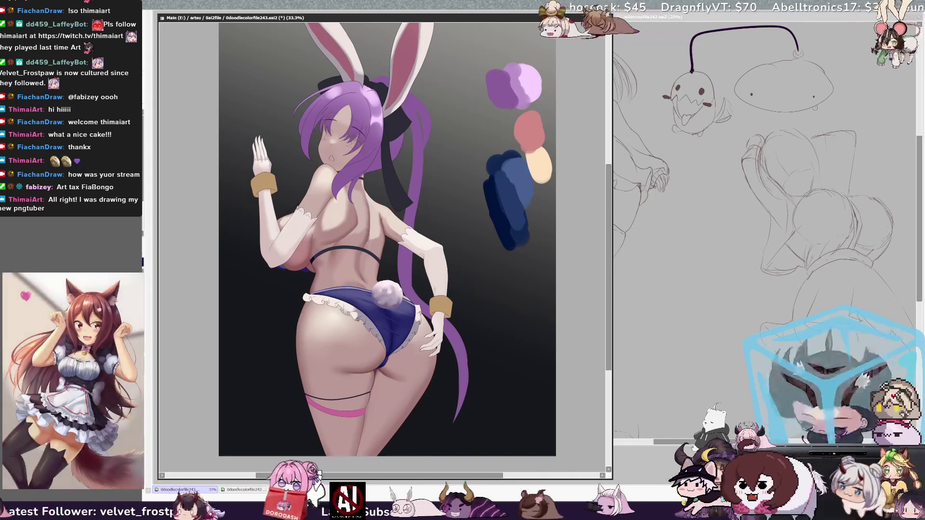
key(Delete)
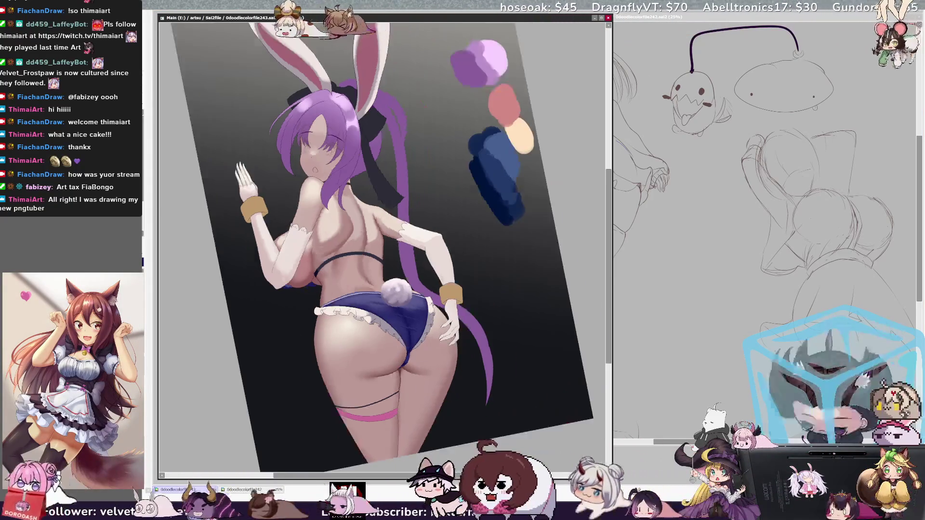
key(Delete)
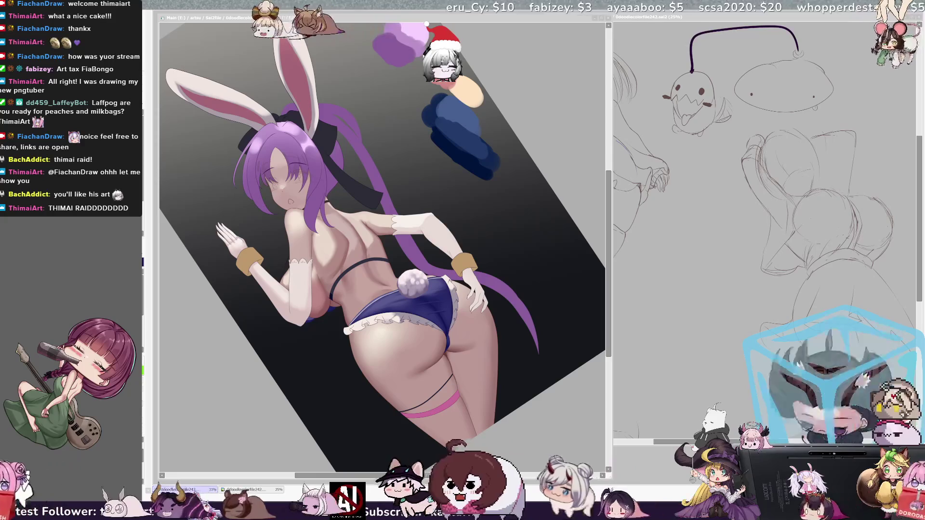
Step: Move the red-haired reference image window up and to the left
click(370, 266)
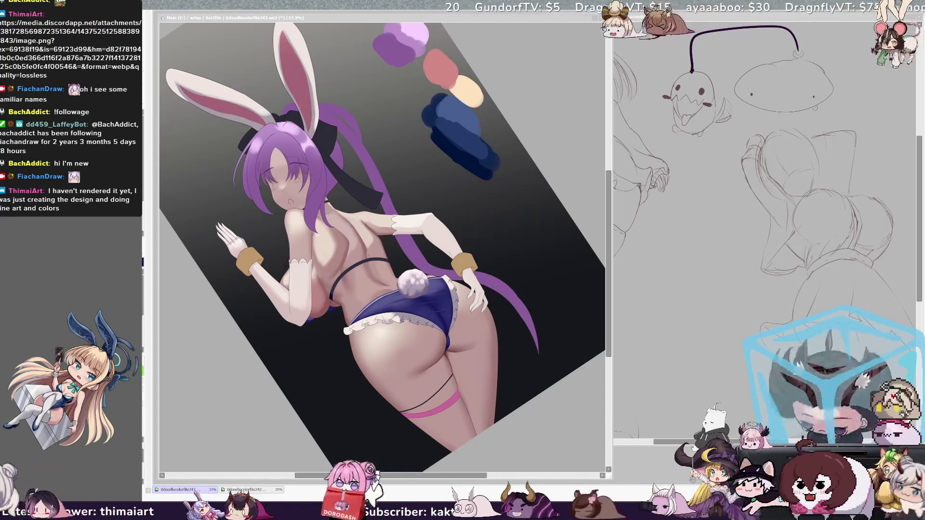
scroll(382, 247, down, 3)
scroll(382, 246, up, 2)
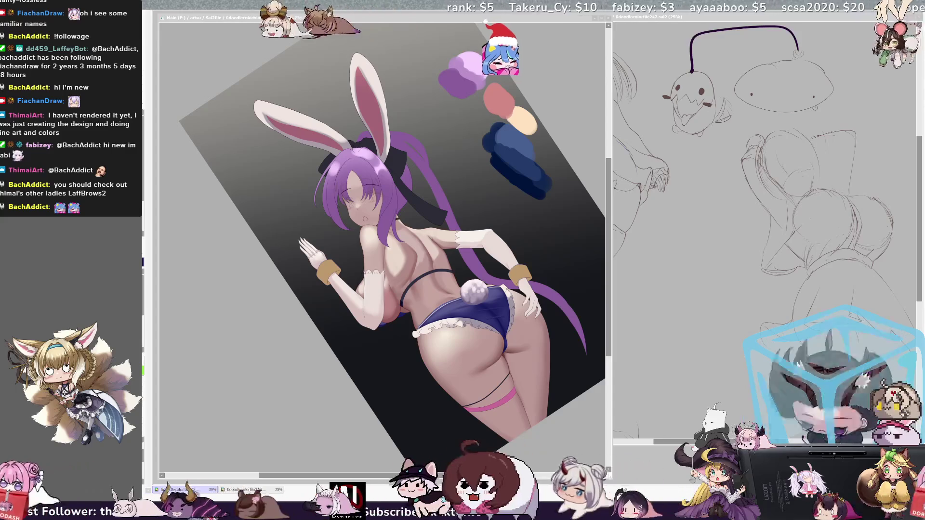
drag(266, 52, 231, 19)
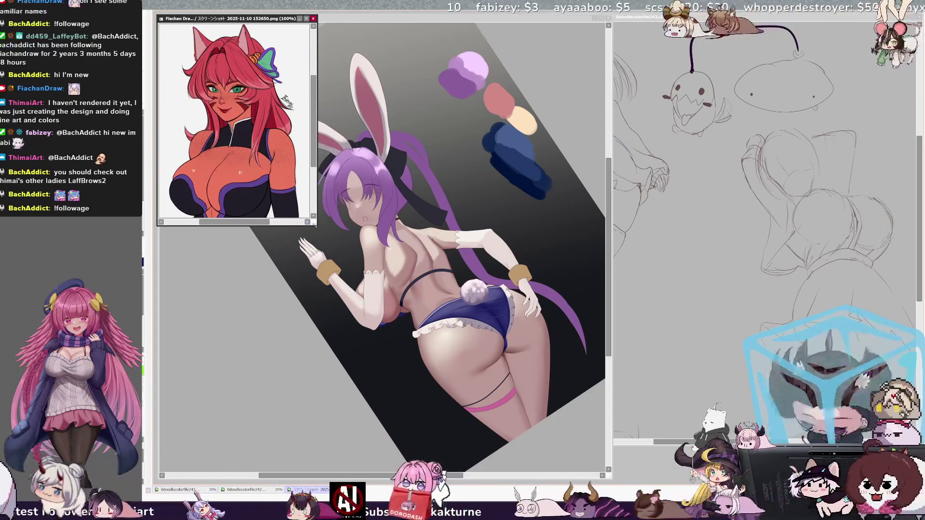
Step: Enlarge and widen the red-haired portrait window, make it active, and start a signature top-left
drag(316, 225, 406, 457)
scroll(268, 244, up, 3)
scroll(266, 242, down, 1)
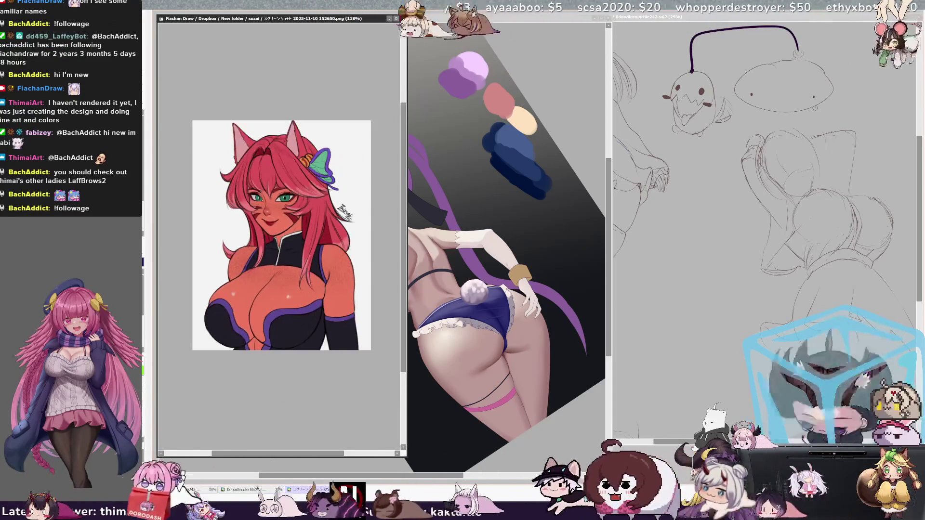
scroll(266, 242, up, 1)
drag(406, 456, 426, 455)
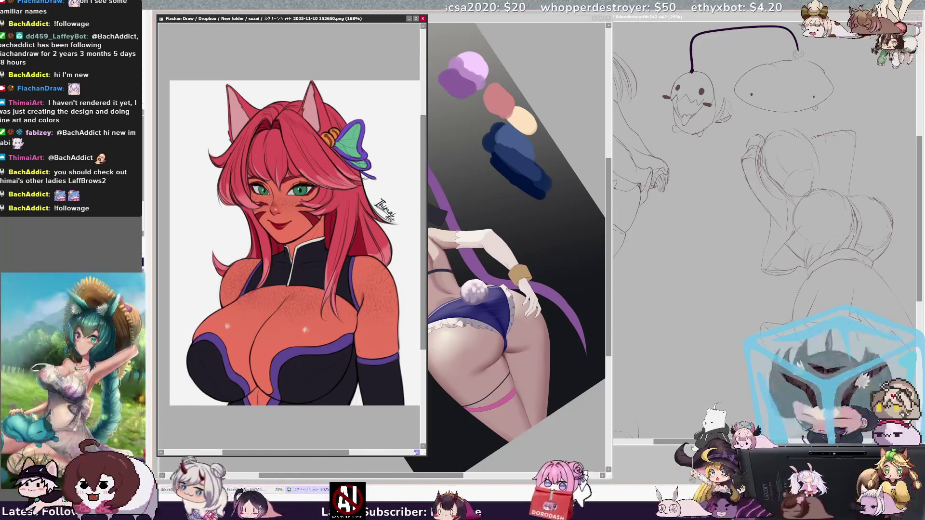
scroll(369, 387, up, 1)
scroll(369, 387, up, 1)
scroll(371, 389, down, 3)
scroll(369, 385, up, 1)
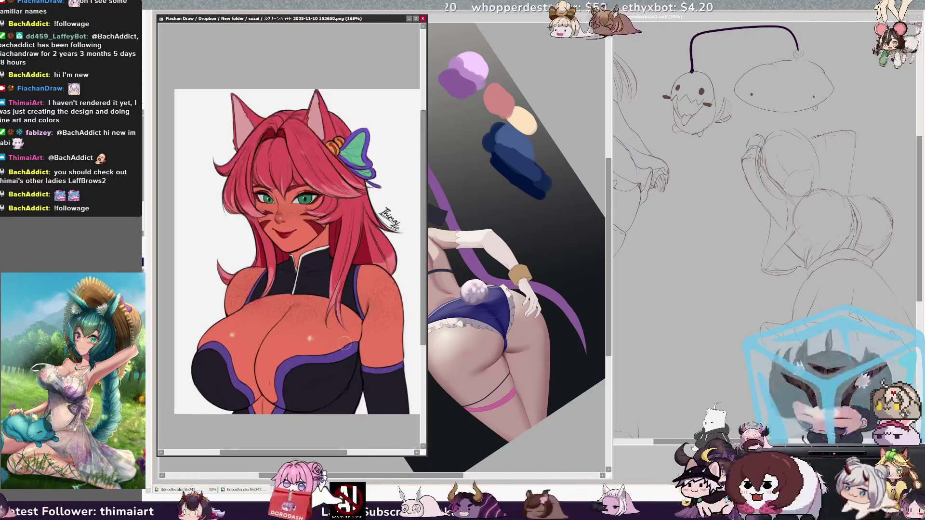
scroll(361, 366, up, 1)
scroll(352, 347, down, 1)
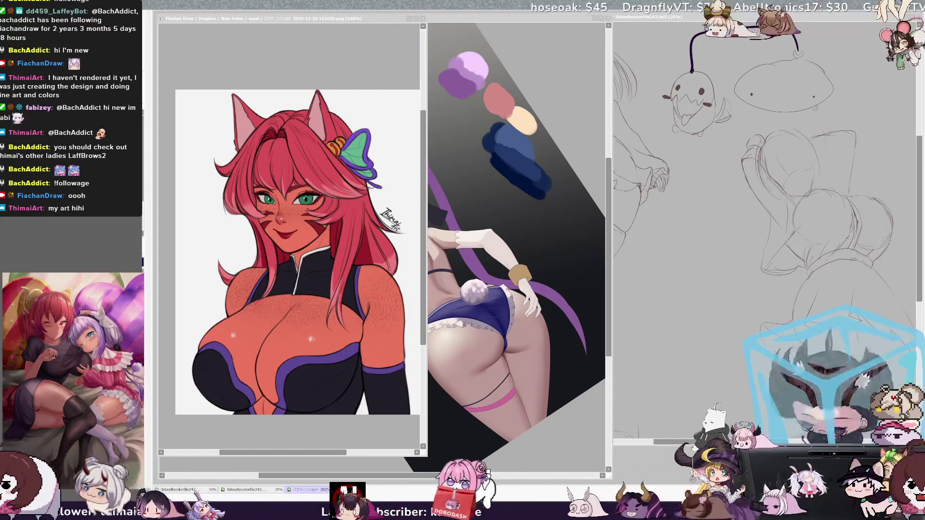
click(289, 241)
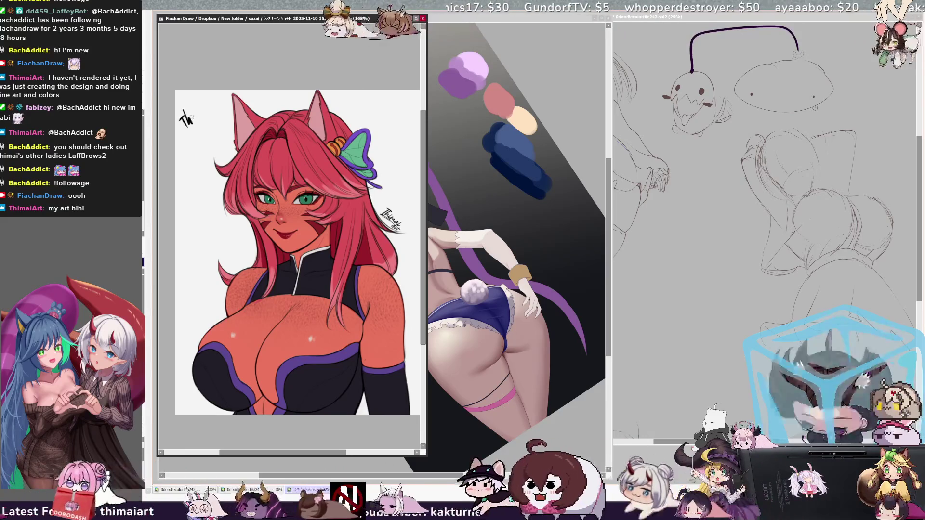
mouse_move(179, 115)
mouse_down()
mouse_move(189, 111)
mouse_move(182, 126)
mouse_move(205, 116)
mouse_up()
Step: Add the next signature stroke in the top-left corner and widen the portrait's window
click(197, 114)
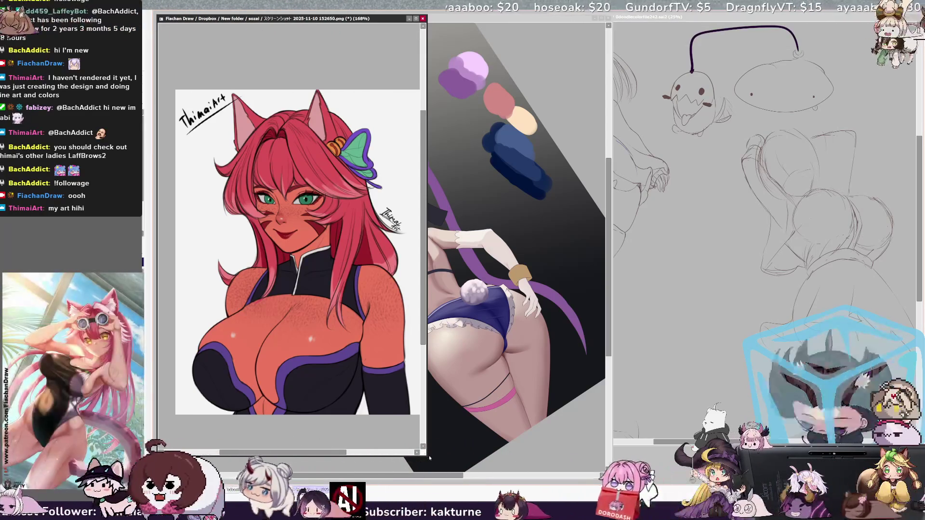
drag(427, 241, 450, 241)
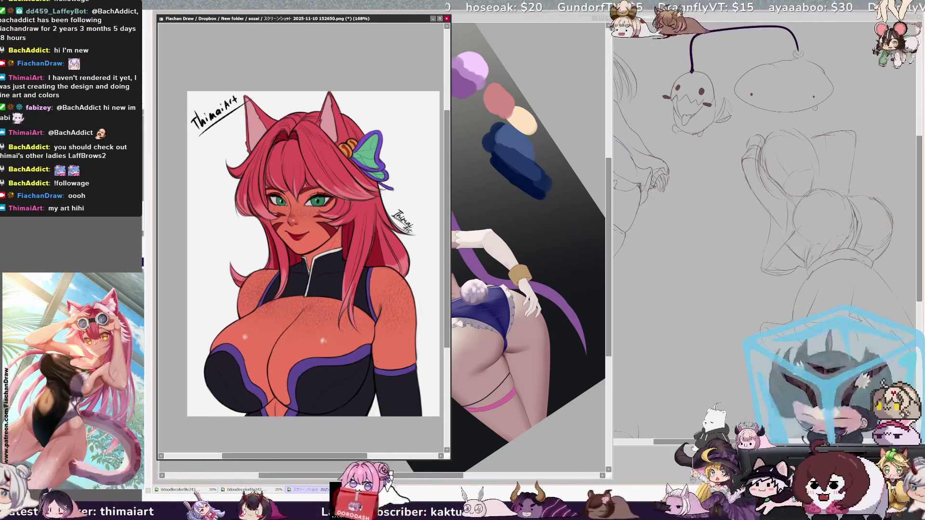
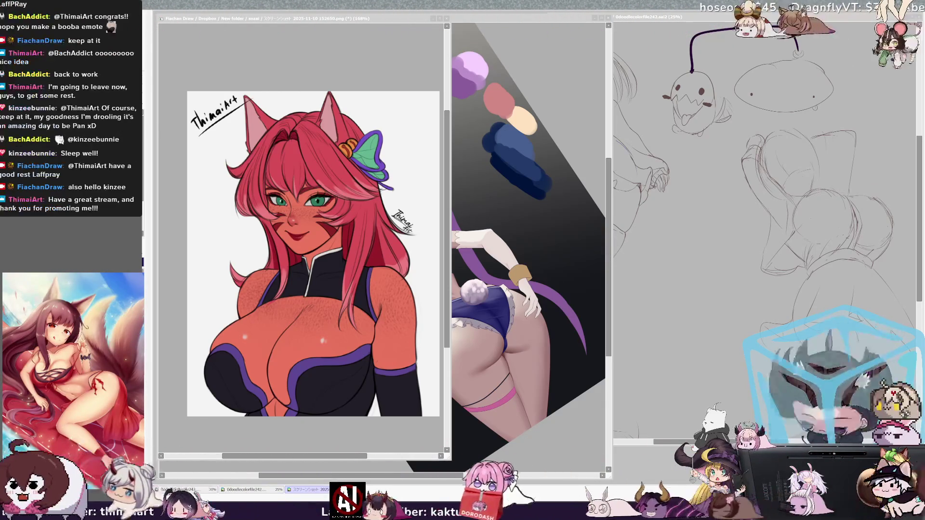
Step: Mirror the Fiachan Draw reference picture horizontally and move it off the painting canvas
click(383, 89)
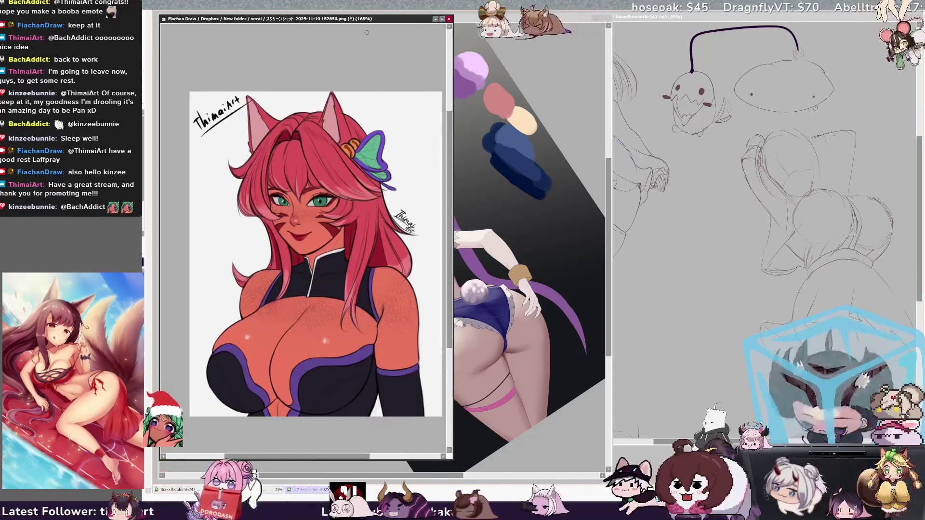
key(h)
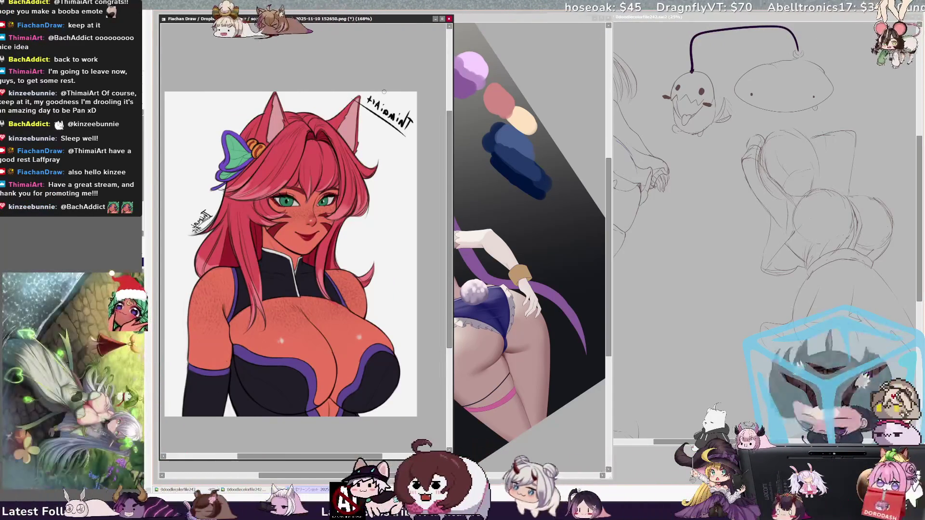
click(463, 261)
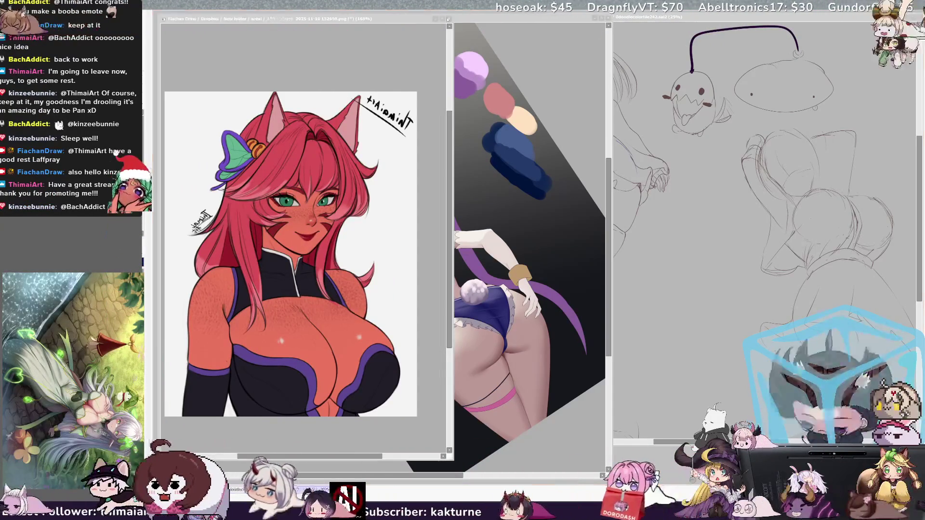
click(463, 260)
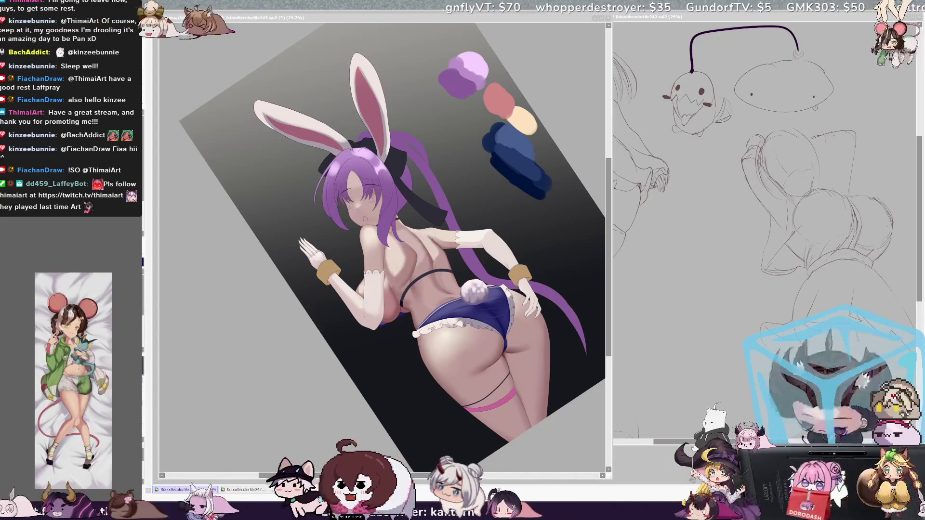
drag(459, 476, 473, 477)
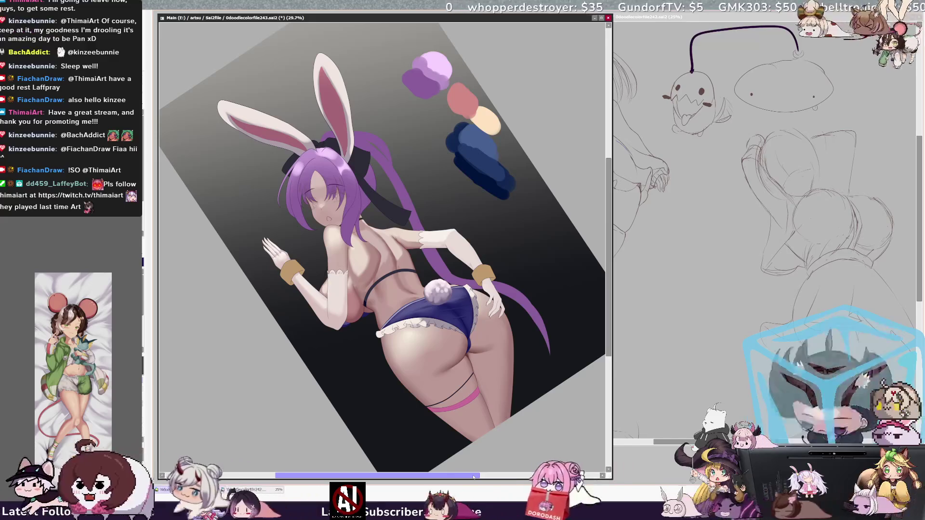
Step: Tilt the canvas view left and back right, then zoom in to about 33%
key(Delete)
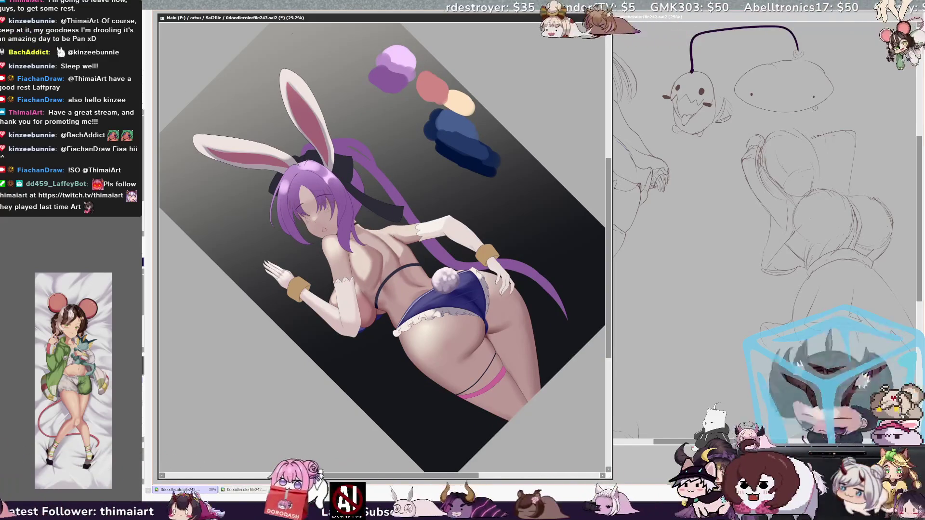
scroll(380, 245, up, 1)
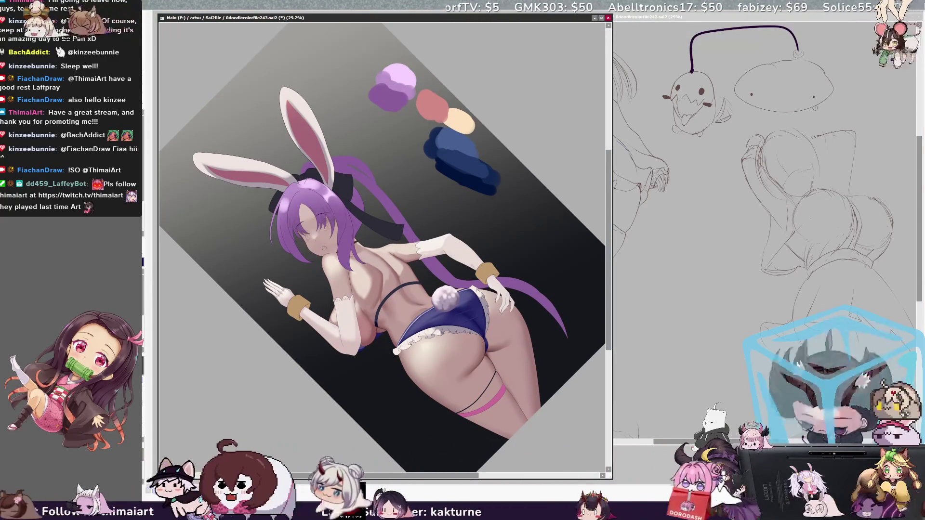
key(End)
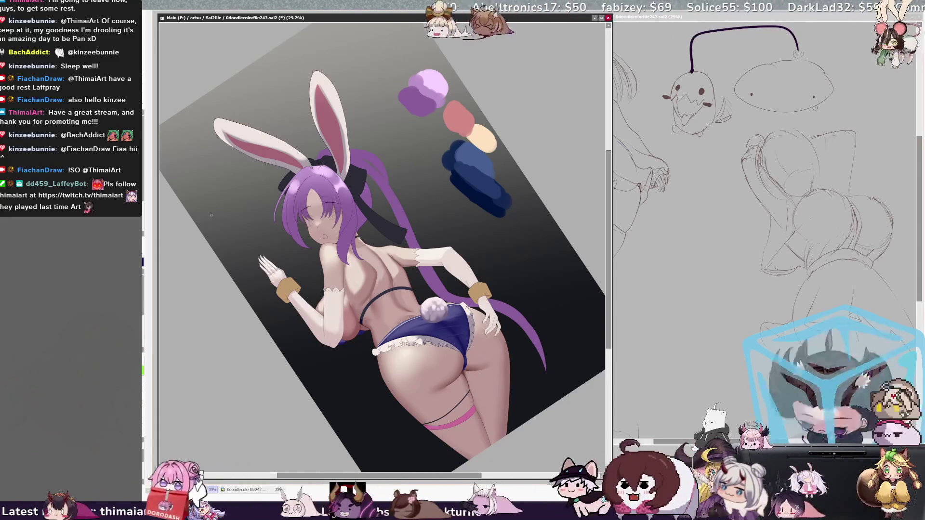
key(Page_Up)
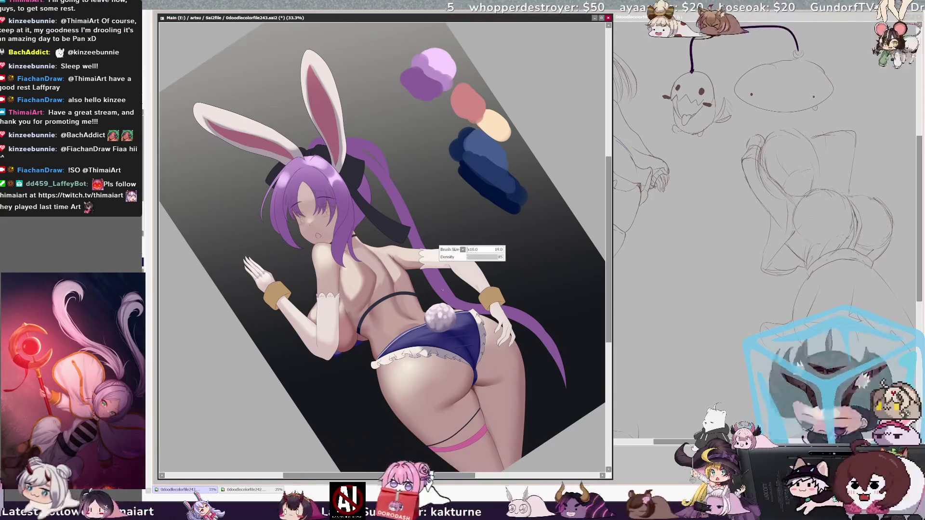
Step: Raise the brush size from 19 to 34 and pan the canvas up slightly
drag(439, 248, 442, 298)
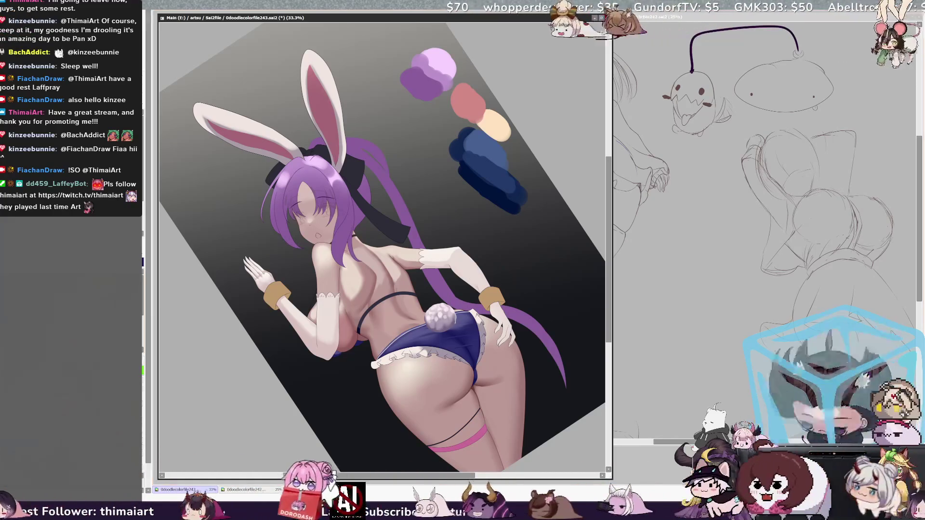
key(bracketleft)
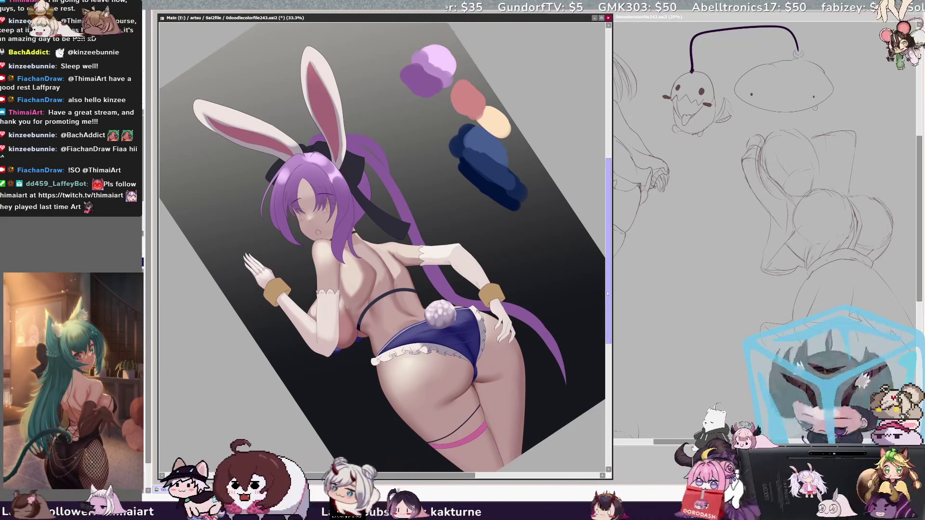
drag(608, 294, 608, 299)
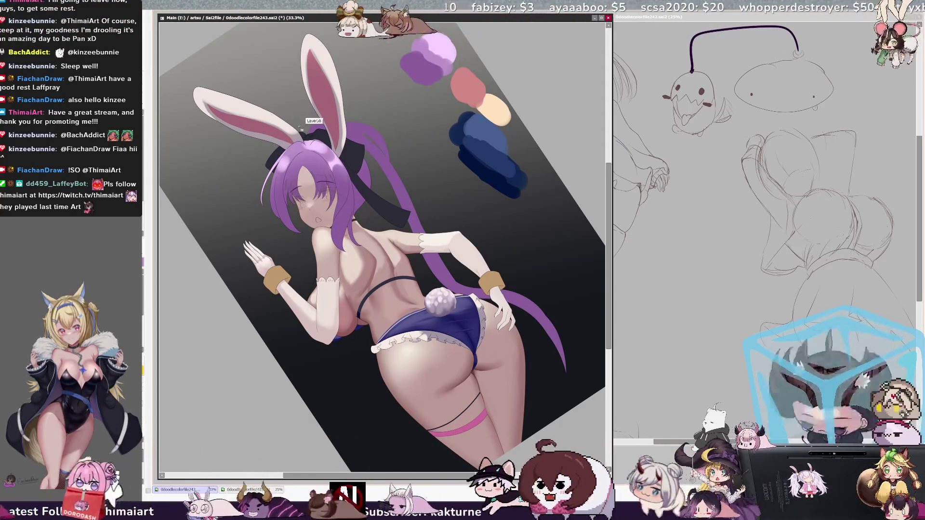
key(bracketright)
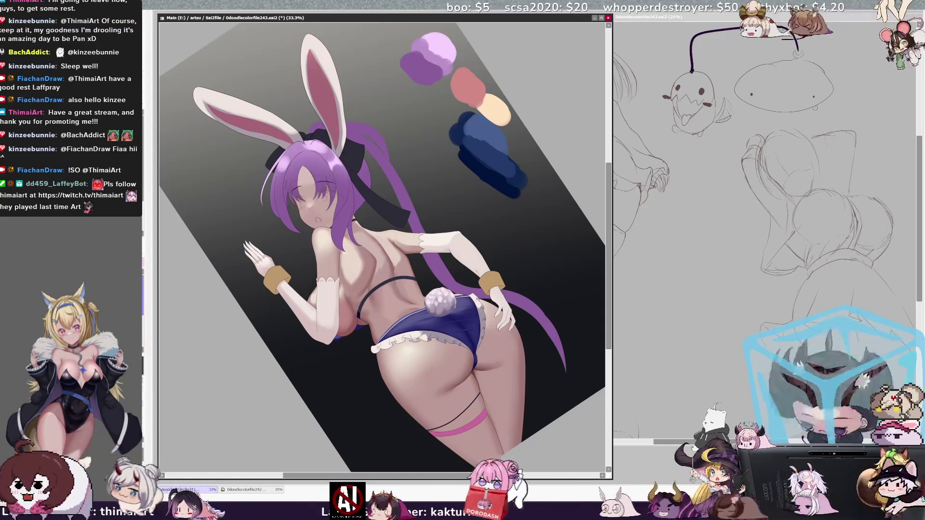
Step: Resize the brush to about 133, then pick the Hair layer from the artwork
key(bracketleft)
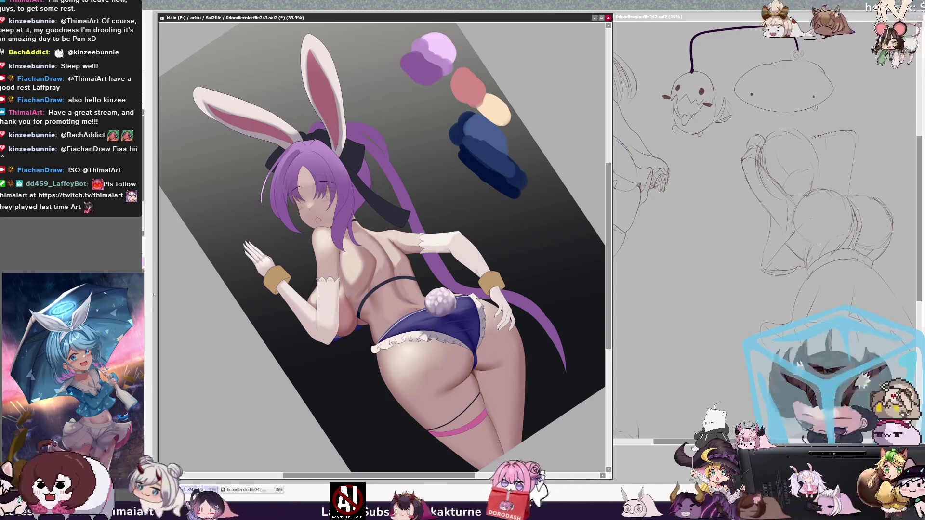
key(bracketright)
key(bracketright)
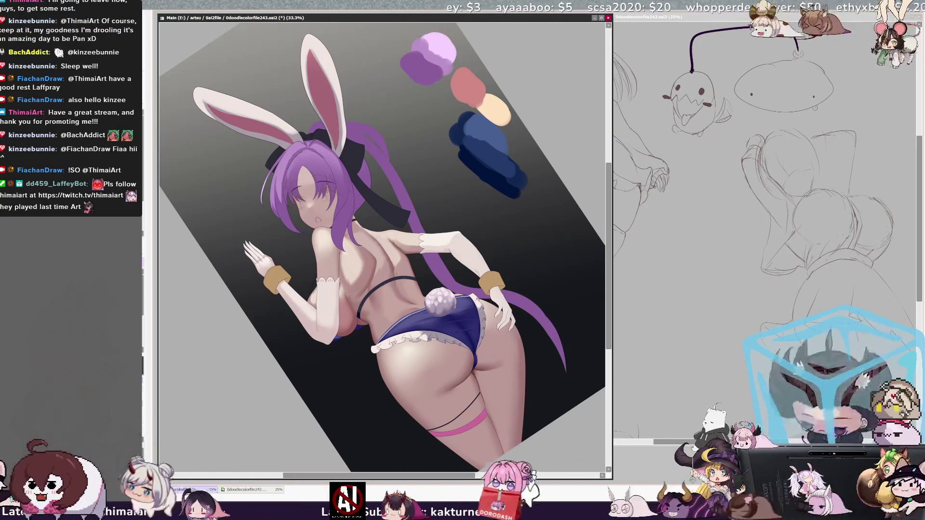
ctrl+shift+click(308, 156)
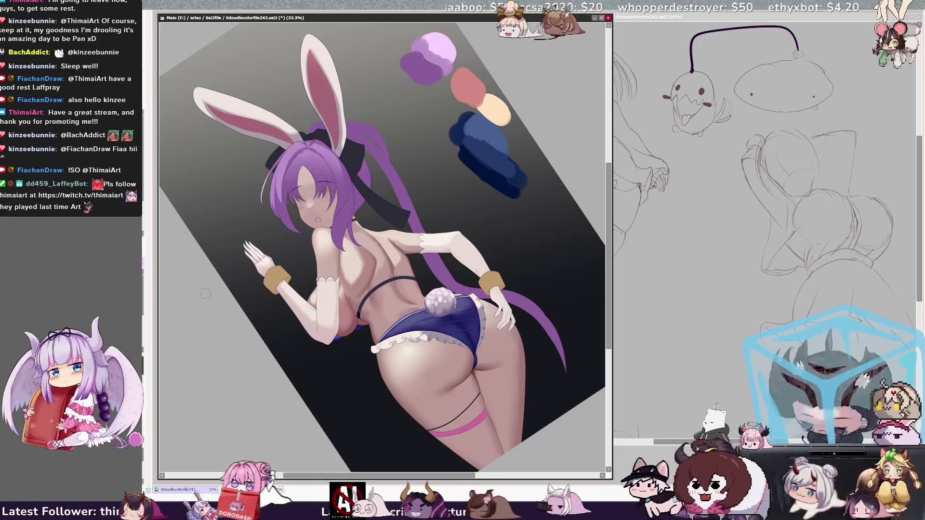
Step: Select the Hair layer from the hair and enlarge the brush to about 318
key(bracketright)
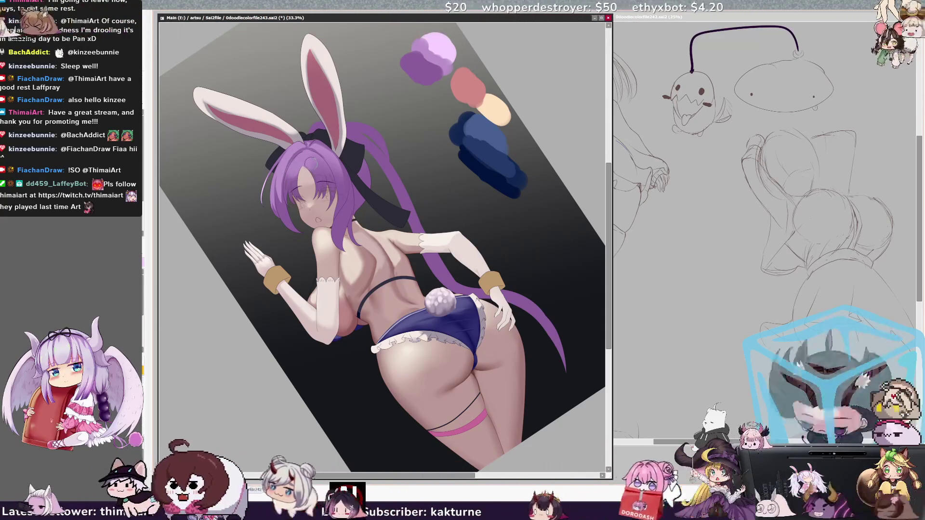
ctrl+shift+click(313, 164)
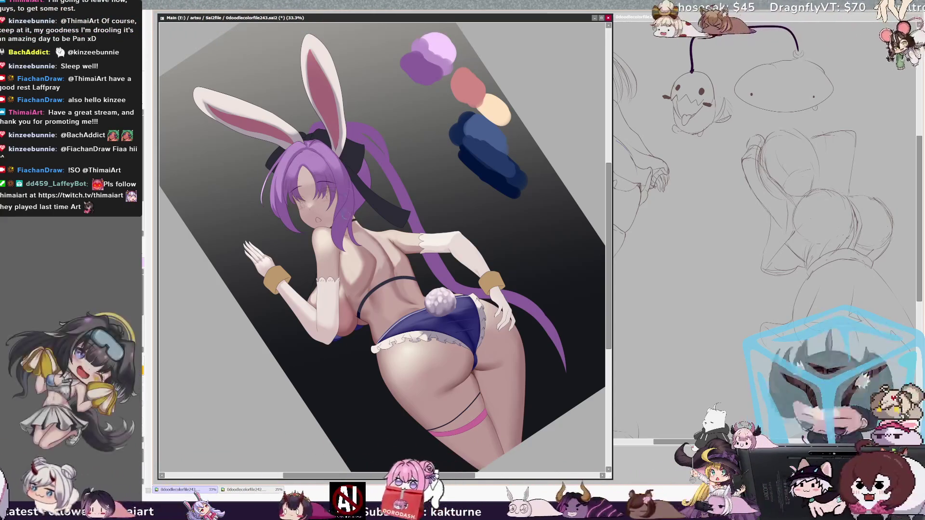
drag(353, 212, 365, 230)
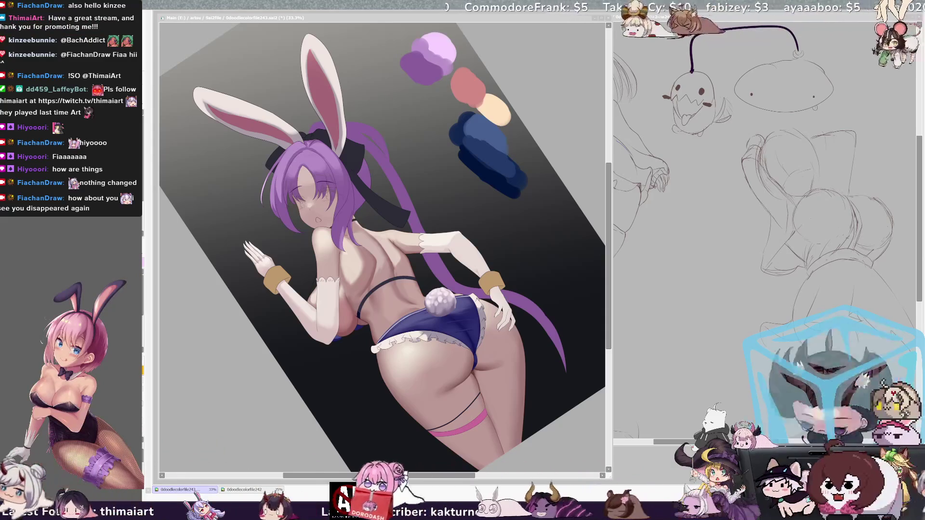
click(555, 313)
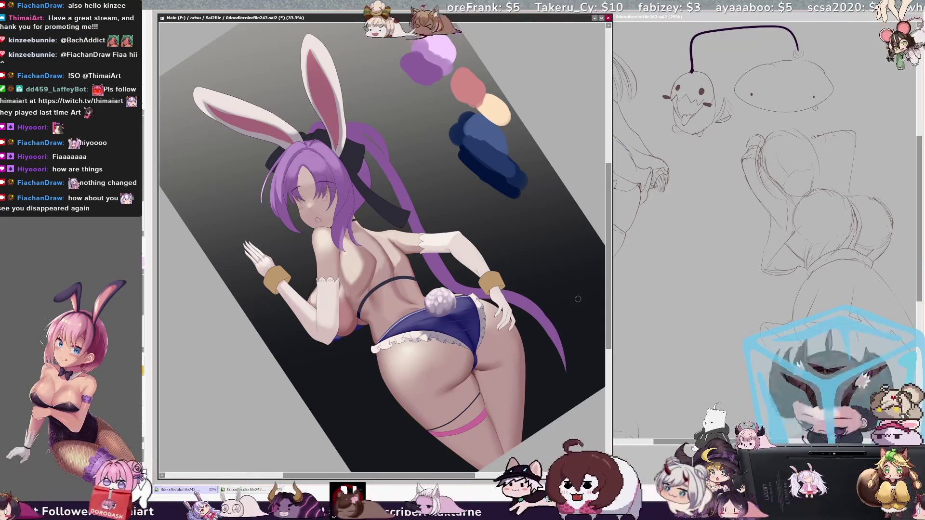
Step: Reset and re-tilt the canvas view, then preview and hide the torso selection mask
scroll(578, 299, down, 1)
drag(609, 351, 609, 355)
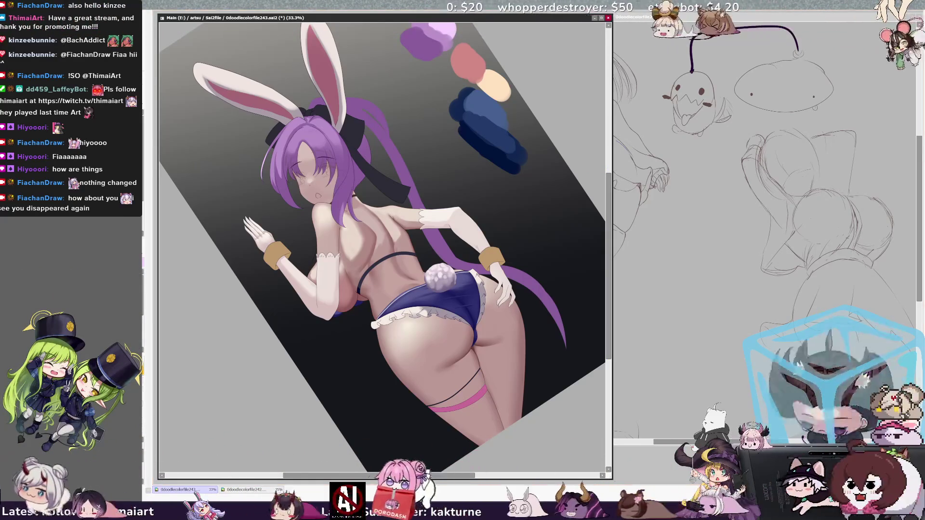
key(Home)
key(Delete)
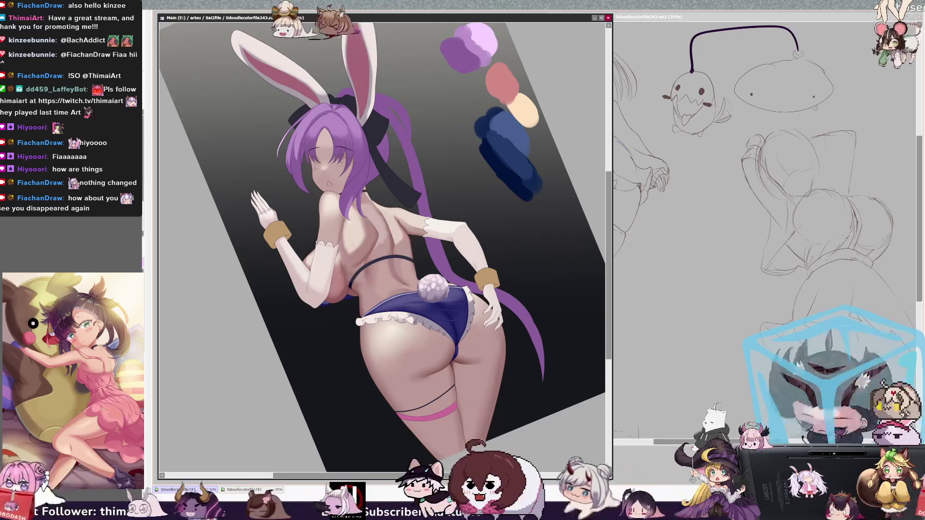
key(ctrl+z)
key(ctrl+y)
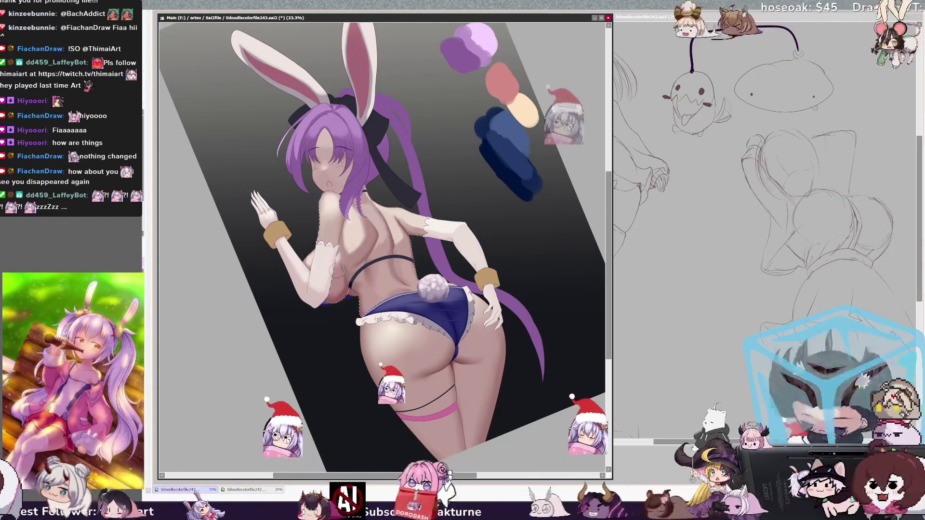
Step: Shrink the brush to 34 then 28, toggle the selection mask, and set the view upright
key(bracketleft)
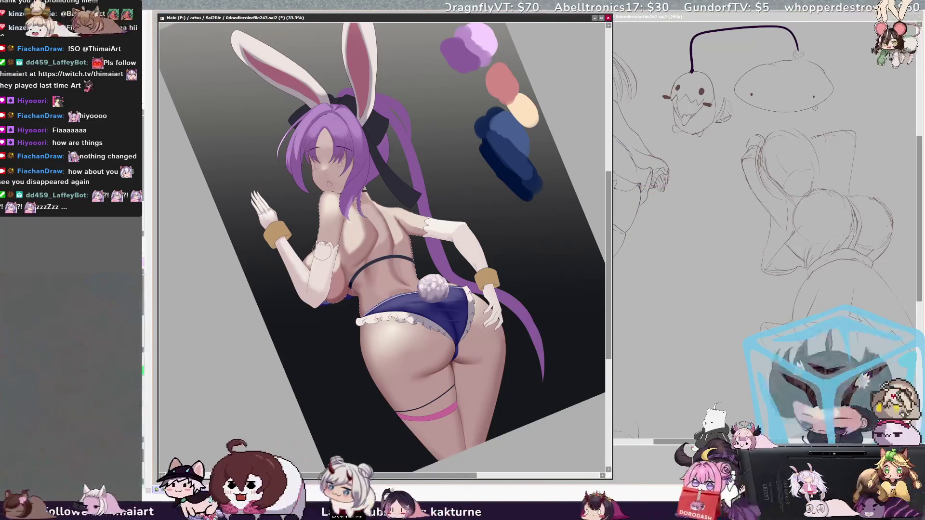
drag(330, 263, 352, 258)
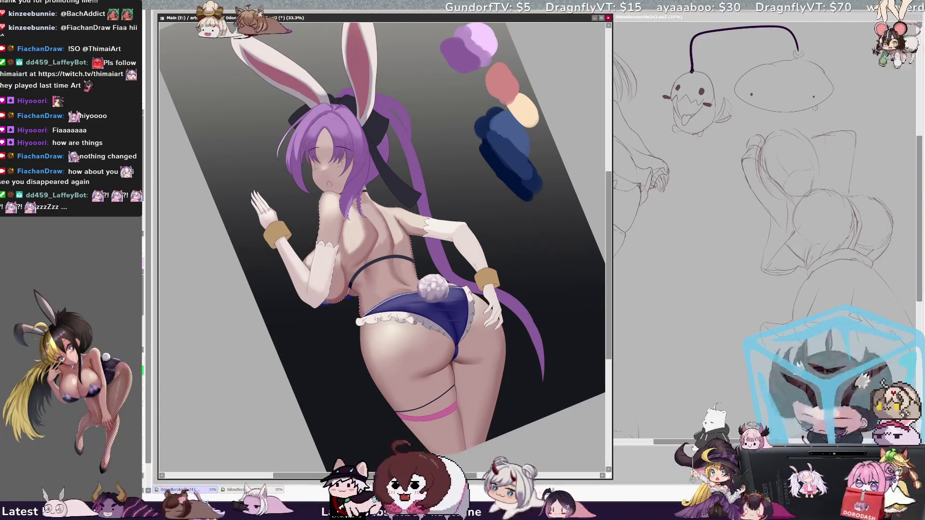
click(375, 241)
key(n)
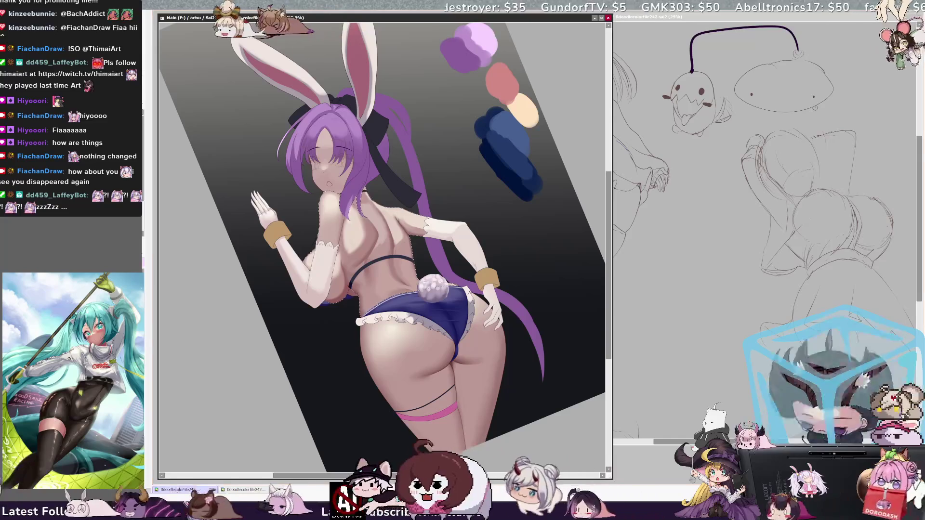
key(bracketleft)
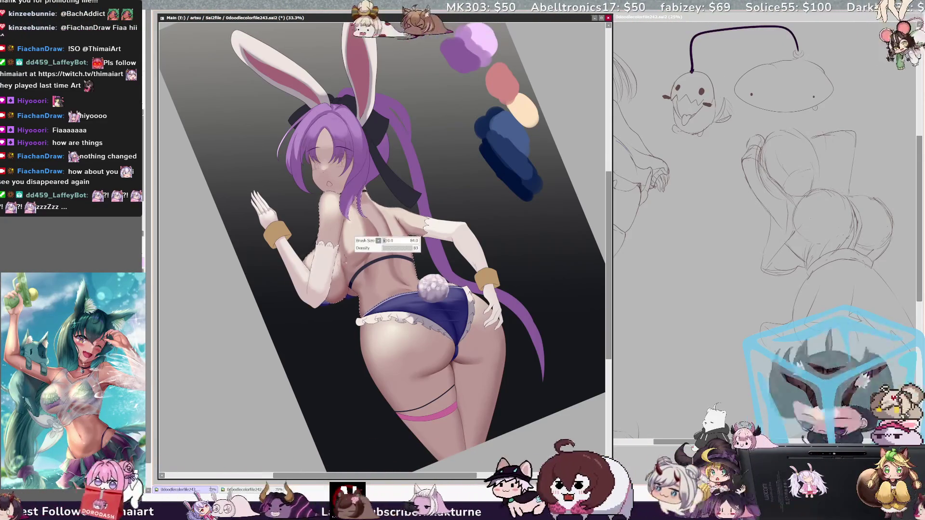
key(bracketleft)
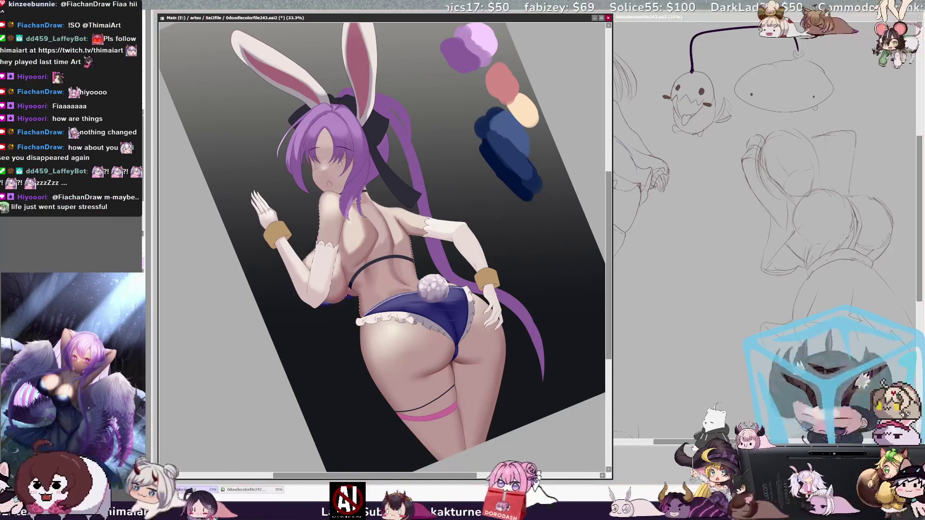
key(Home)
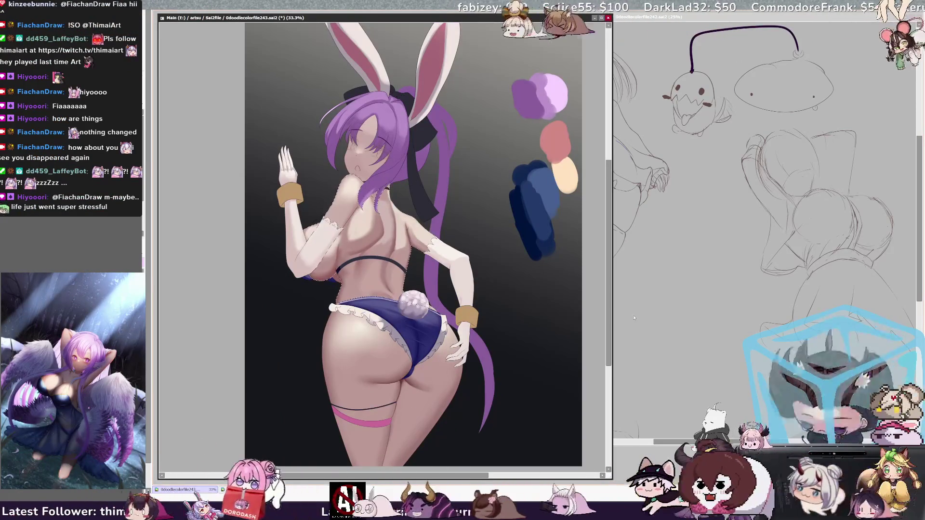
drag(608, 323, 611, 328)
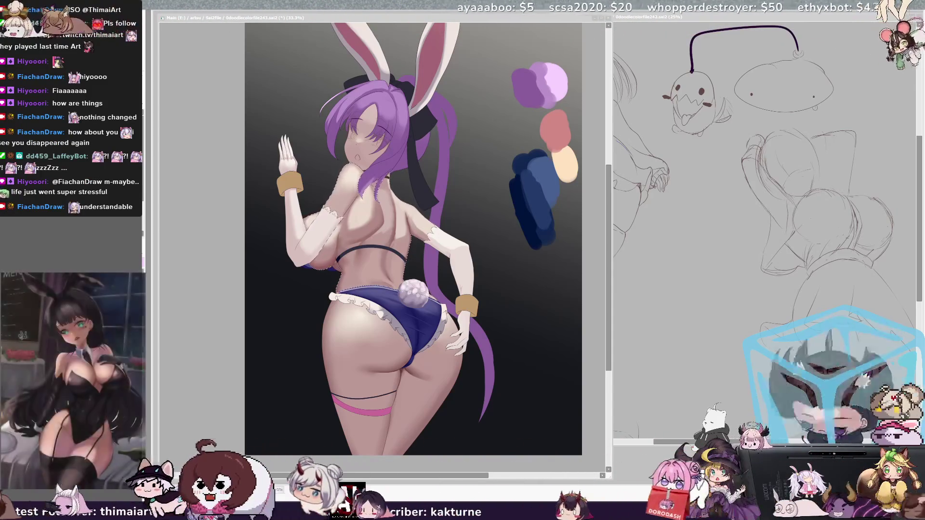
click(341, 200)
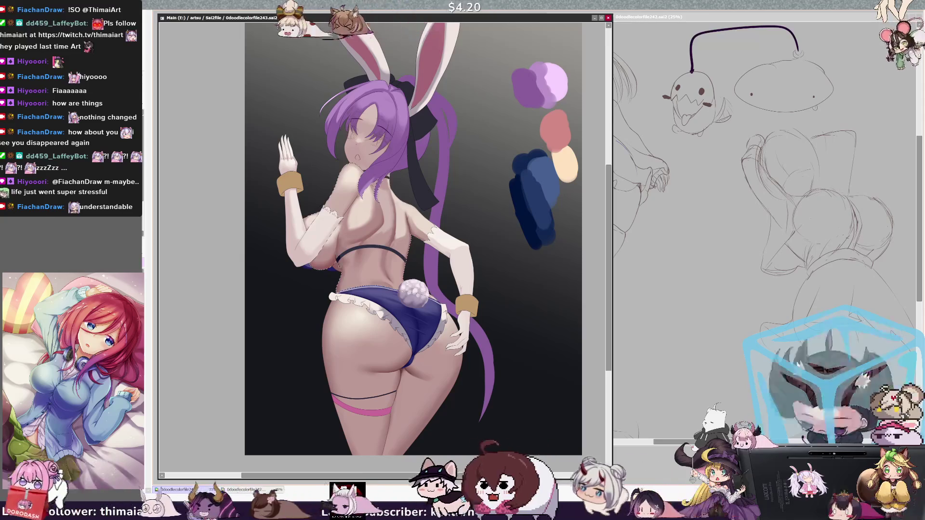
ctrl+shift+click(352, 260)
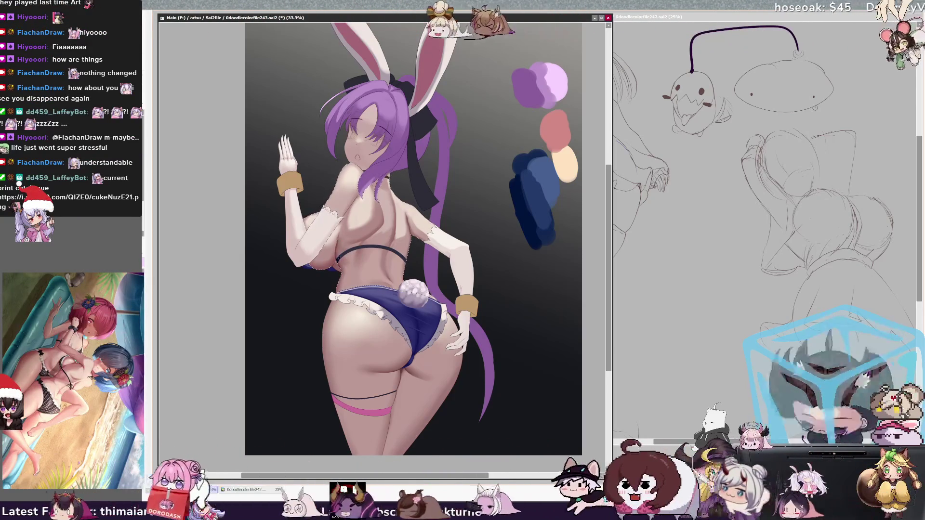
ctrl+shift+click(328, 174)
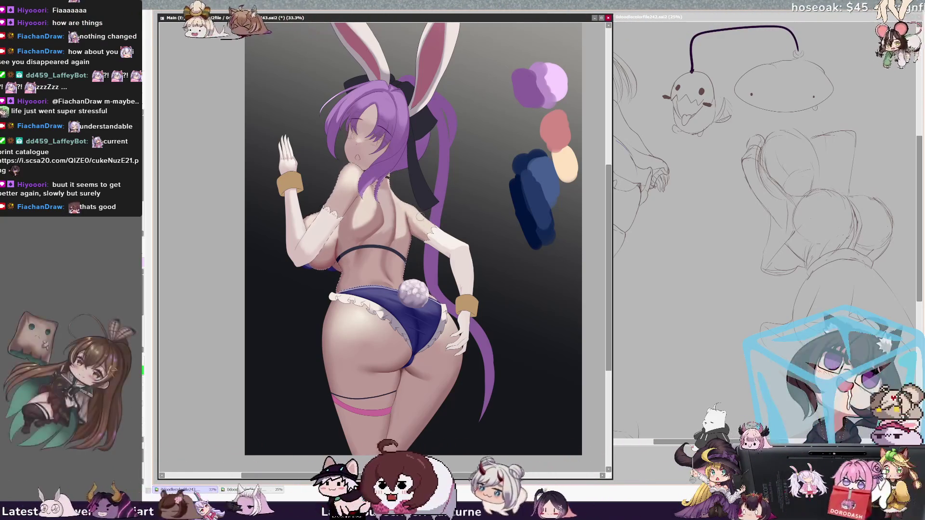
Step: Make the brush slightly smaller, then rotate the view about 45° and zoom in
key(bracketleft)
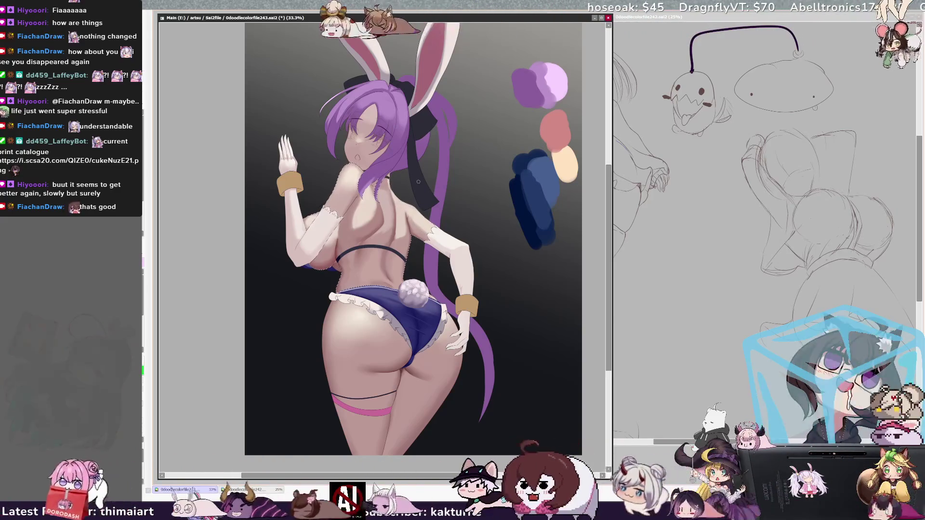
key(bracketleft)
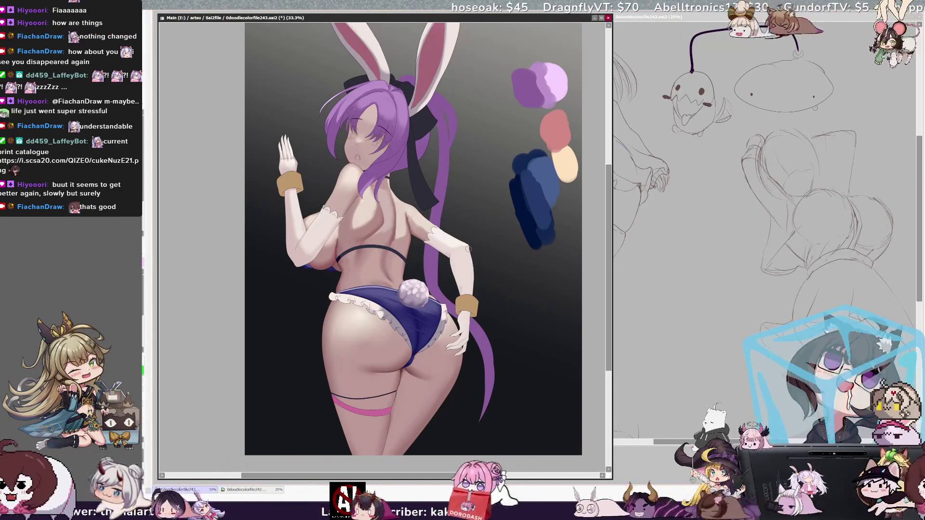
key(bracketleft)
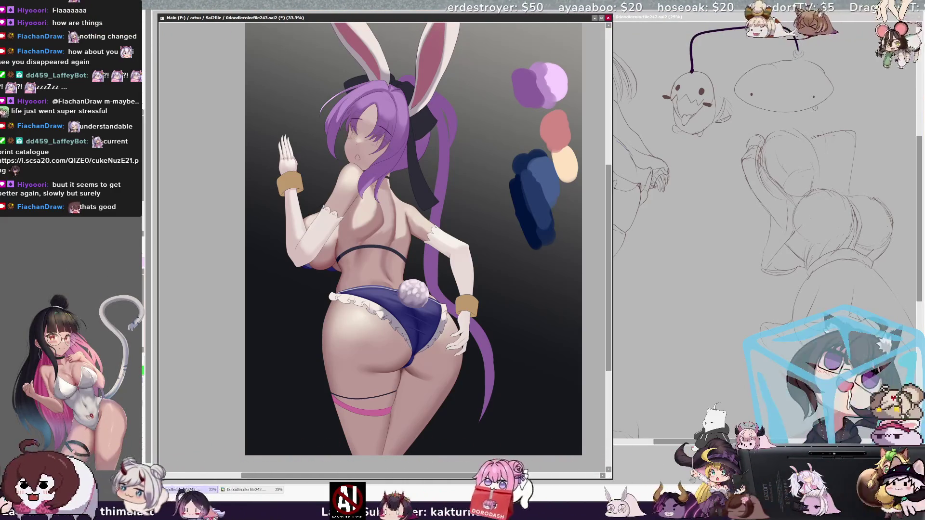
drag(336, 42, 289, 96)
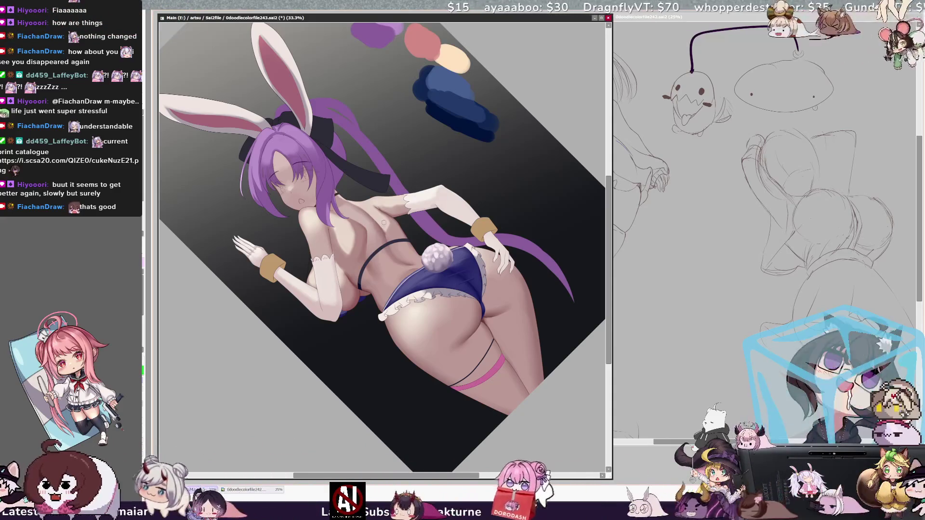
Step: Shrink the brush from 40 down to 19 and turn the canvas view 90° sideways
key(bracketright)
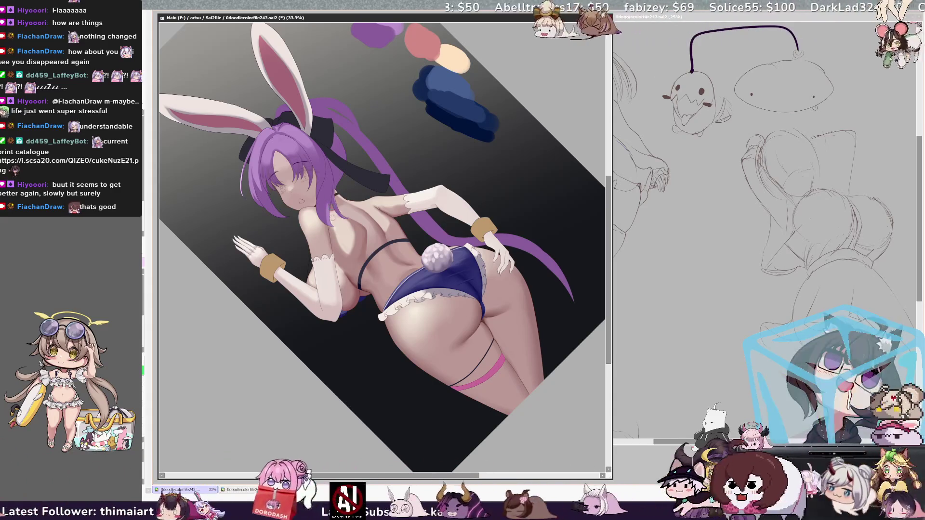
key(ctrl+alt)
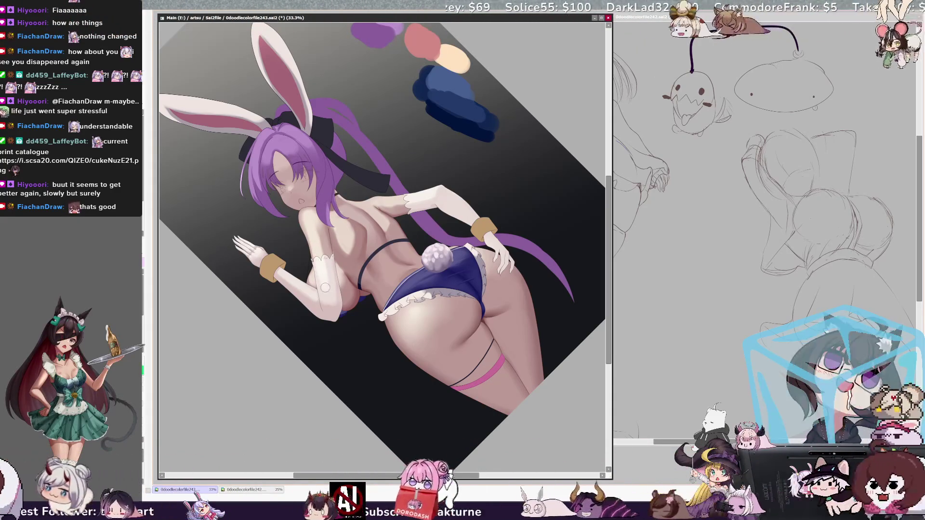
key(ctrl+alt)
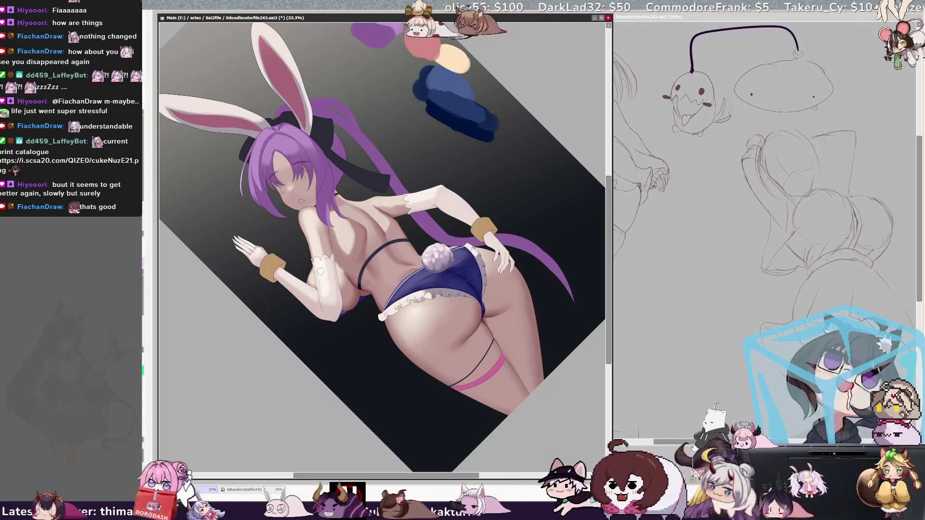
key(ctrl+alt)
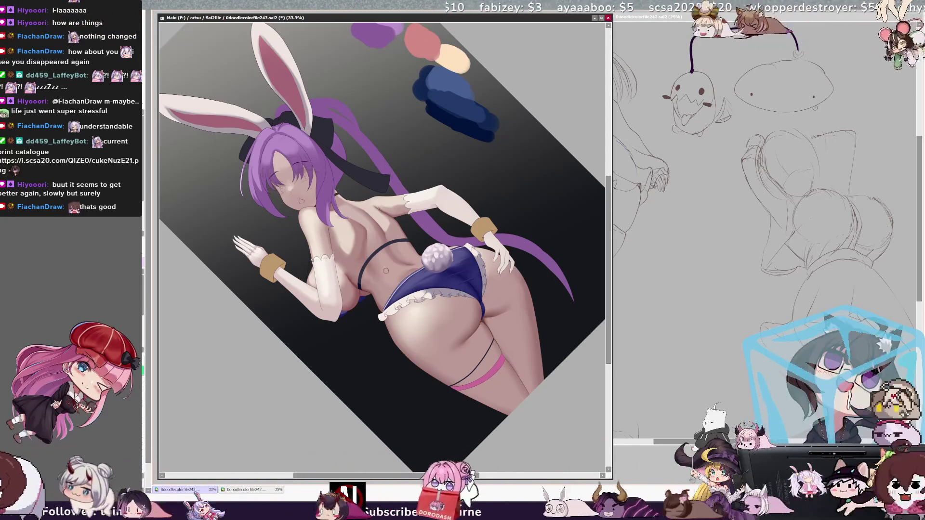
key(bracketleft)
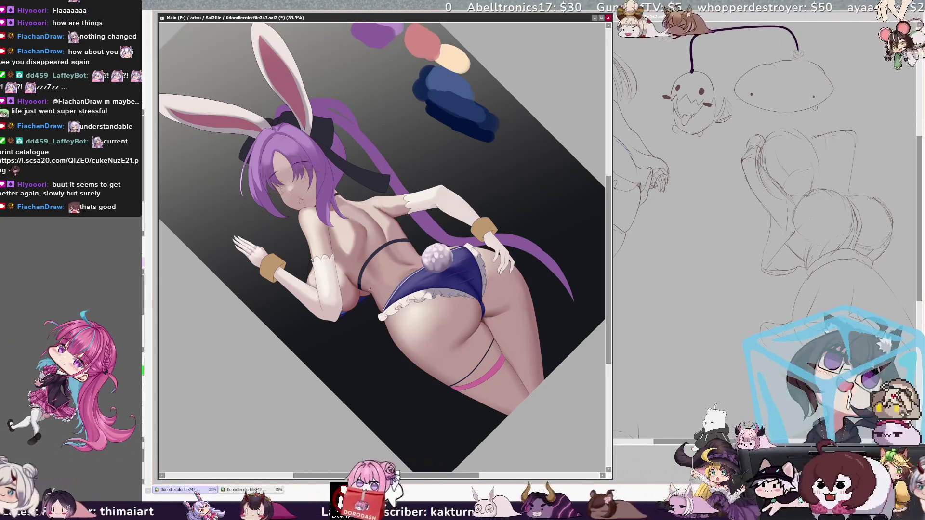
drag(373, 295, 373, 294)
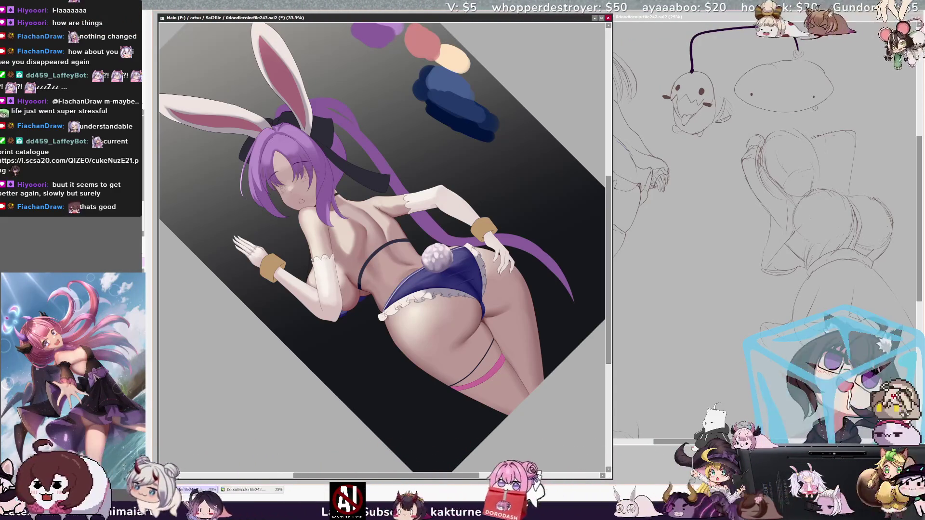
drag(381, 315, 382, 316)
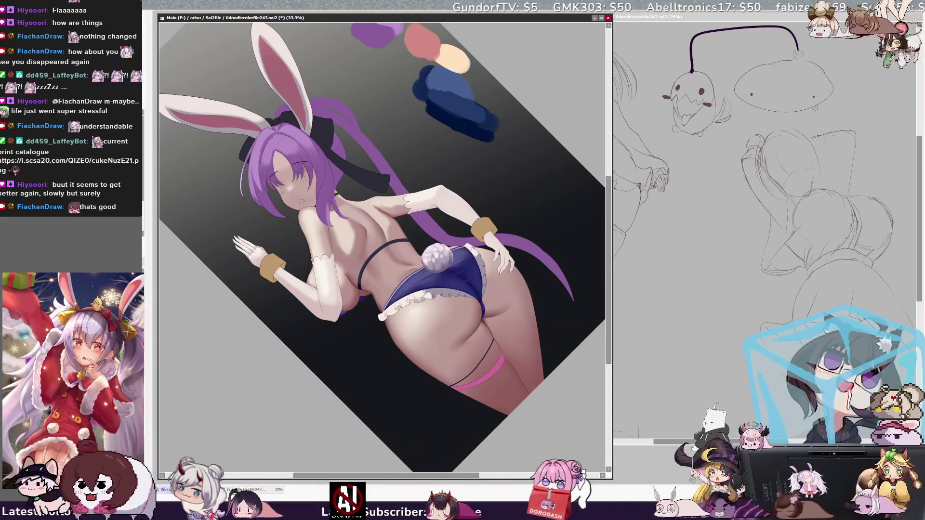
drag(484, 322, 482, 320)
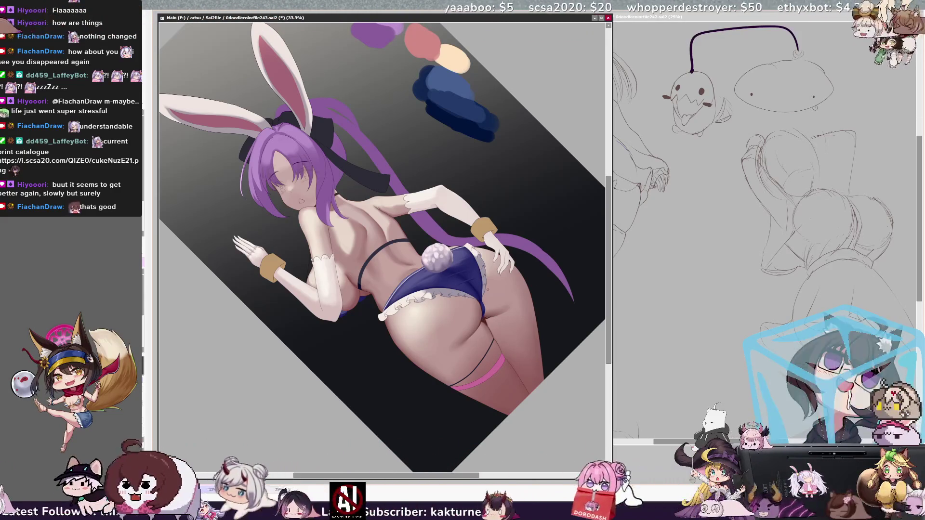
key(Delete)
key(Delete)
key(Delete)
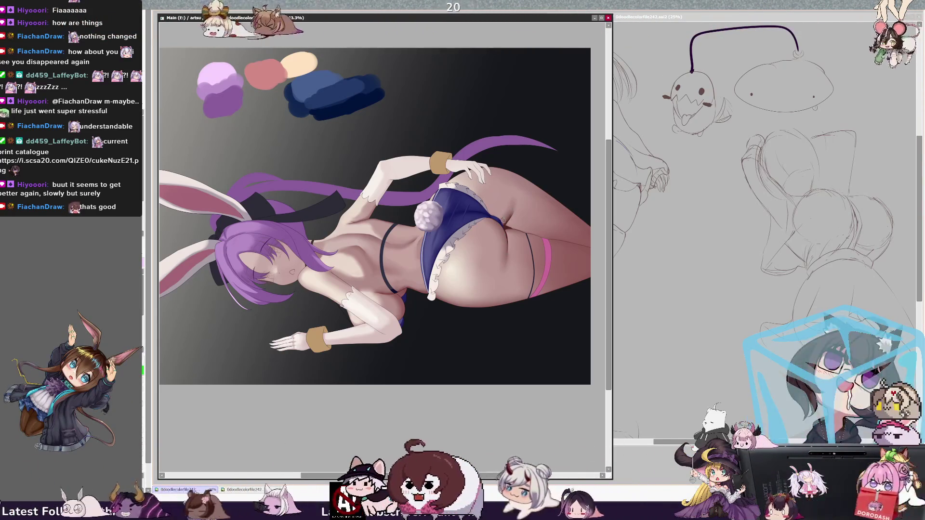
Step: Mask the upper thigh into a selection outline, set the brush to 21, and pan right
key(bracketleft)
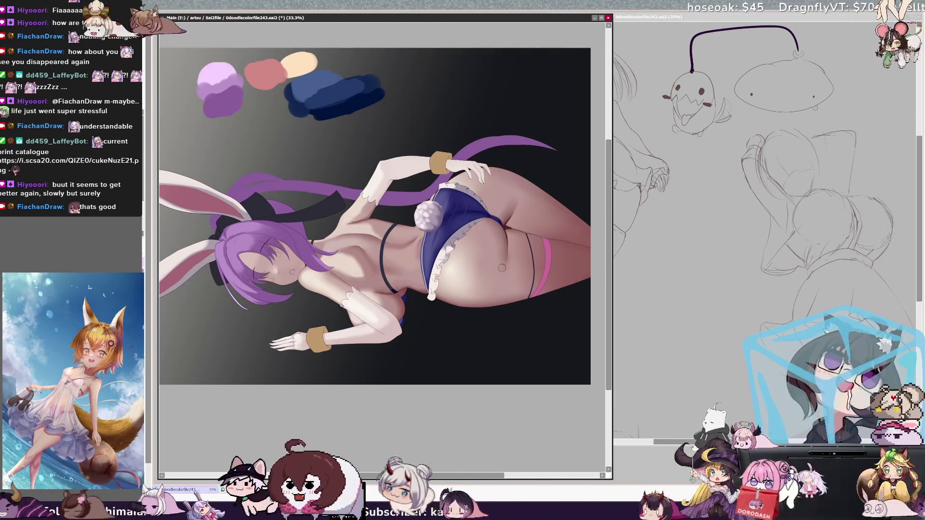
key(bracketleft)
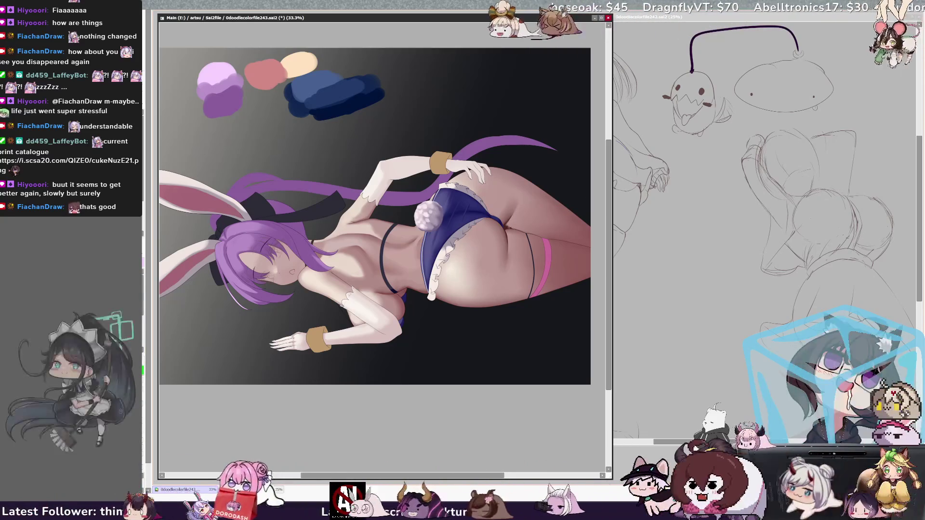
key(bracketleft)
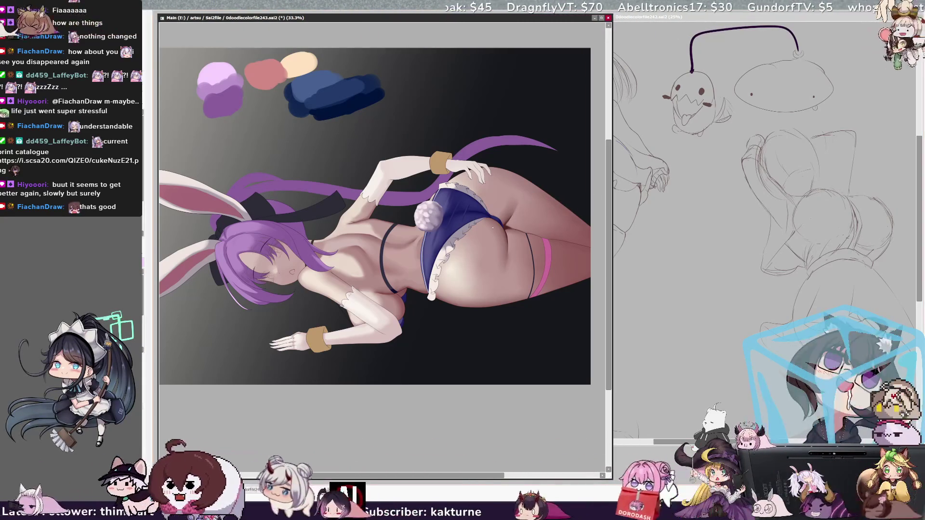
drag(472, 178, 529, 223)
key(ctrl+z)
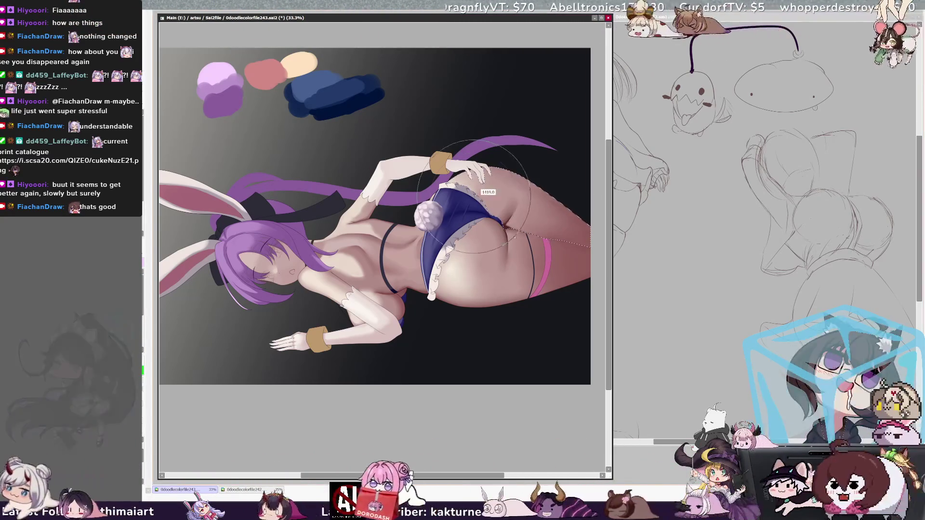
key(bracketleft)
key(bracketleft)
key(bracketleft)
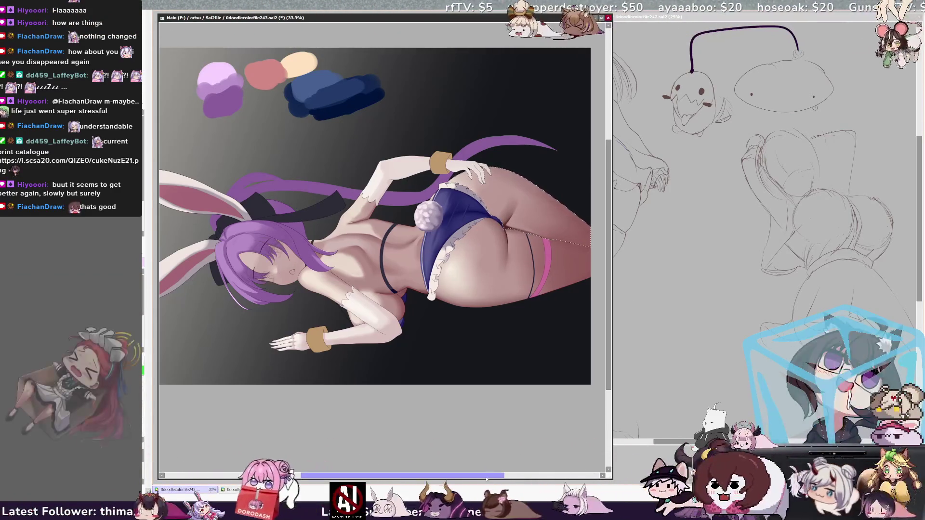
scroll(530, 325, right, 3)
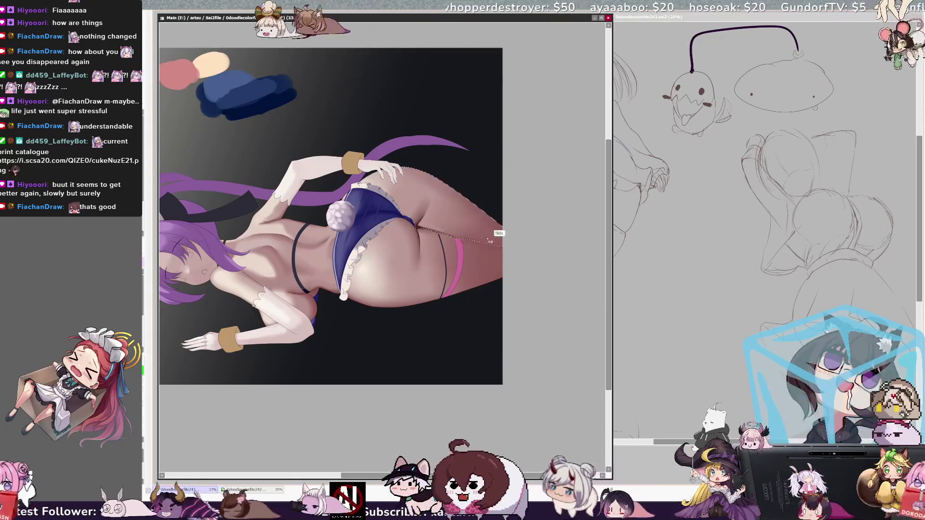
Step: Reduce the brush to 8, enlarge it again, and scroll back to show the whole picture
key(bracketleft)
key(bracketleft)
key(bracketleft)
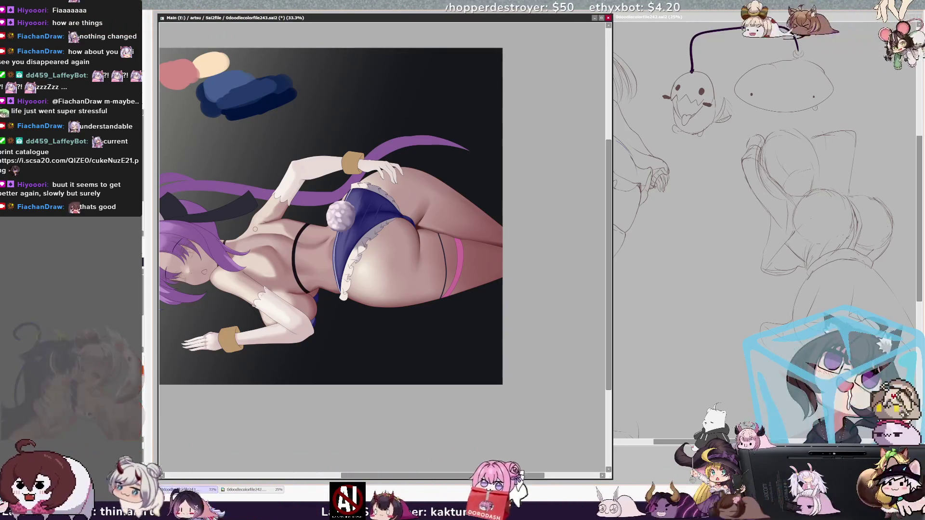
key(bracketright)
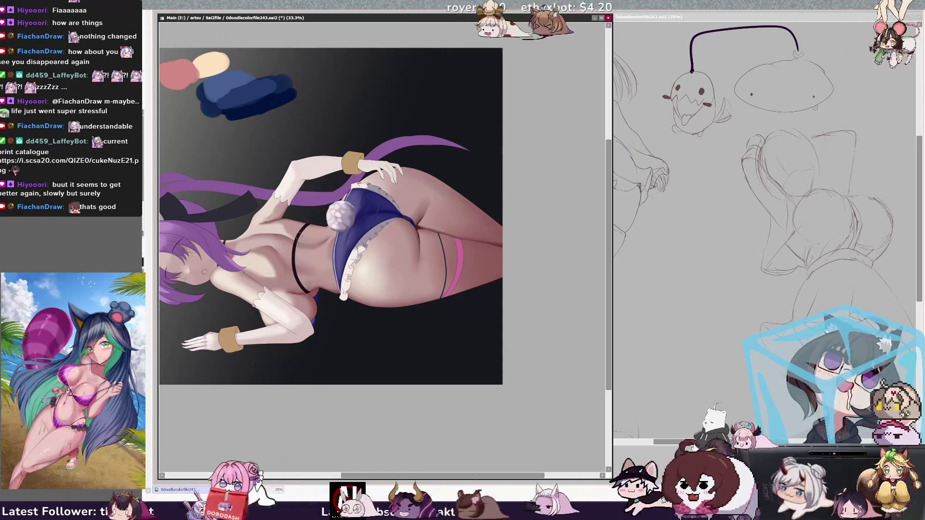
key(bracketright)
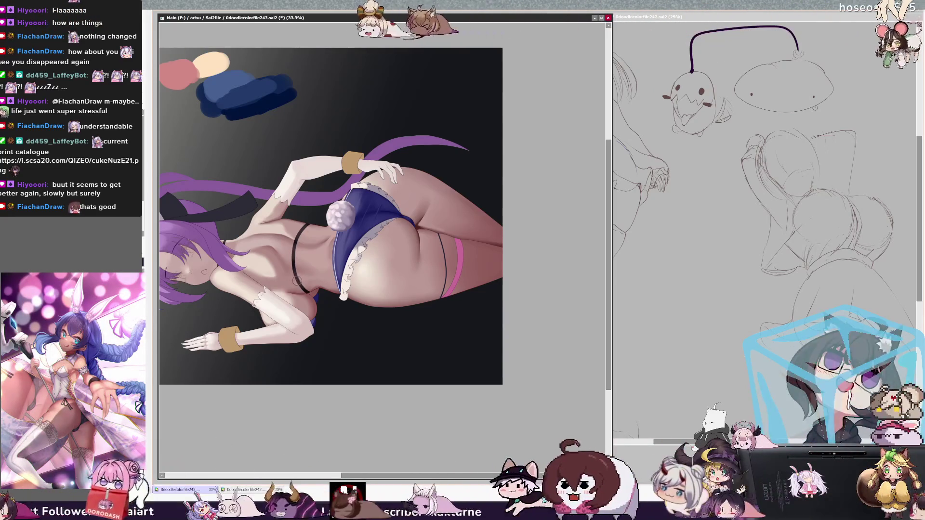
drag(465, 476, 426, 468)
scroll(598, 276, up, 2)
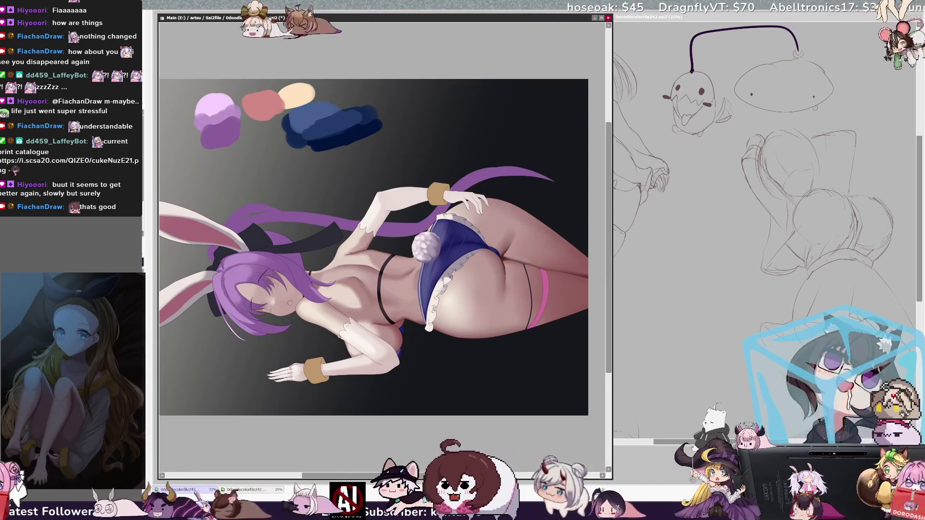
Step: Shrink the brush for leg detail and tilt the canvas view clockwise
key(bracketright)
key(bracketright)
key(bracketright)
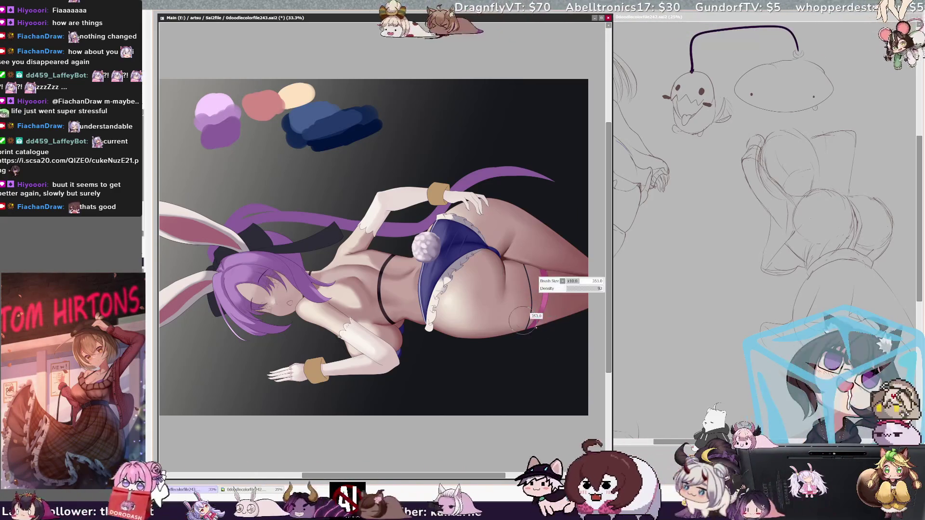
key(bracketleft)
key(bracketleft)
key(bracketleft)
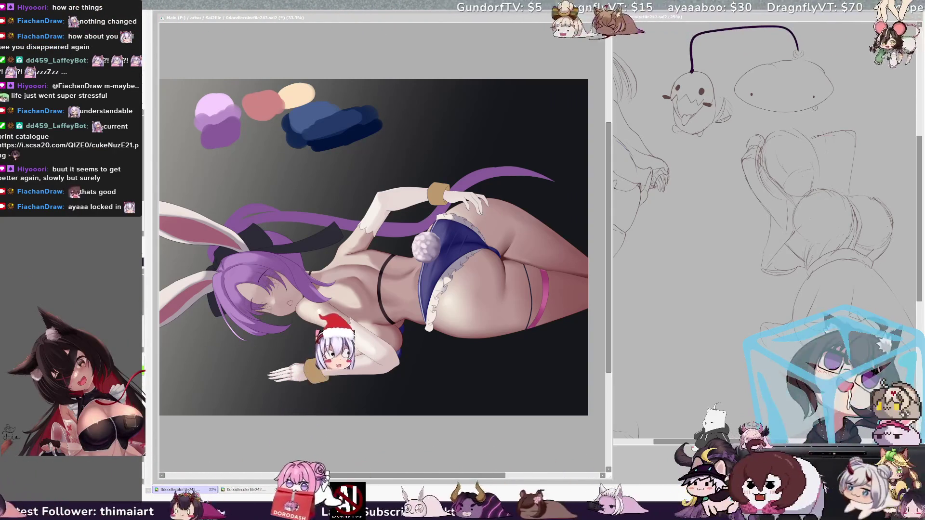
key(alt+Tab)
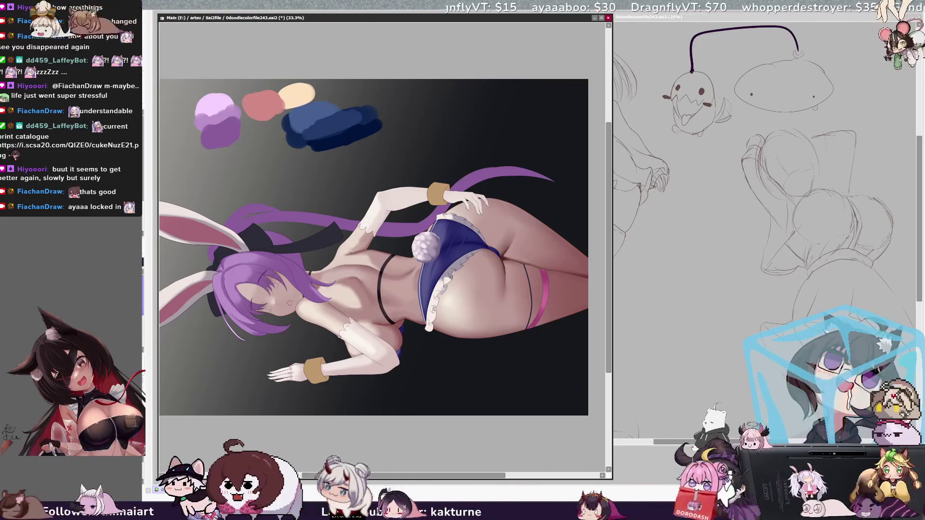
key(bracketleft)
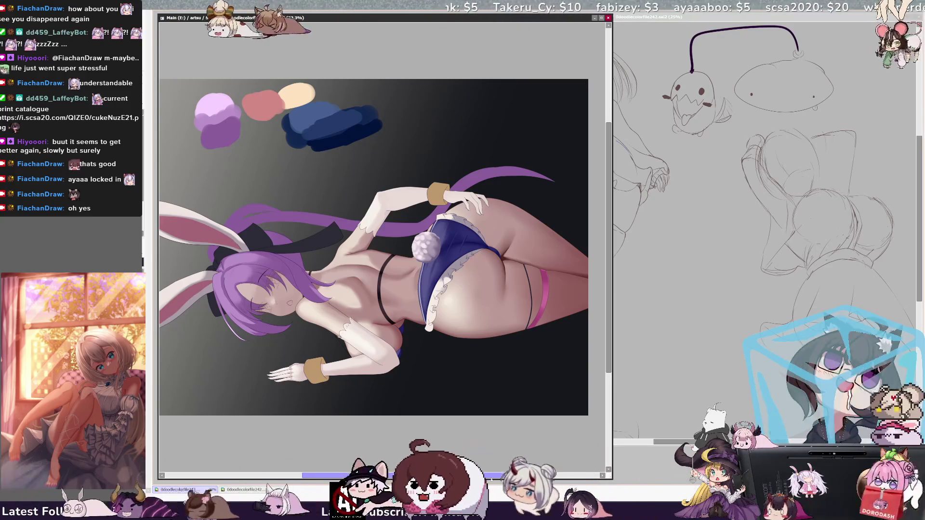
drag(492, 476, 496, 477)
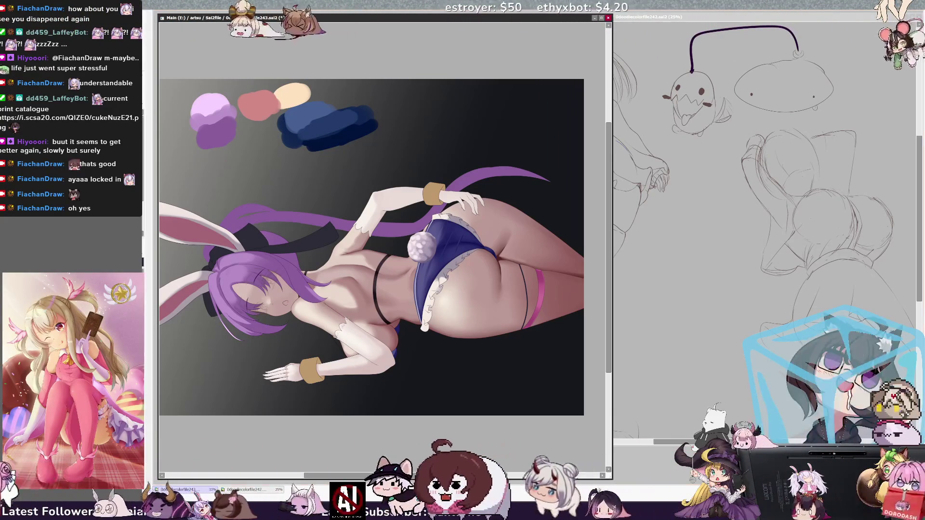
key(End)
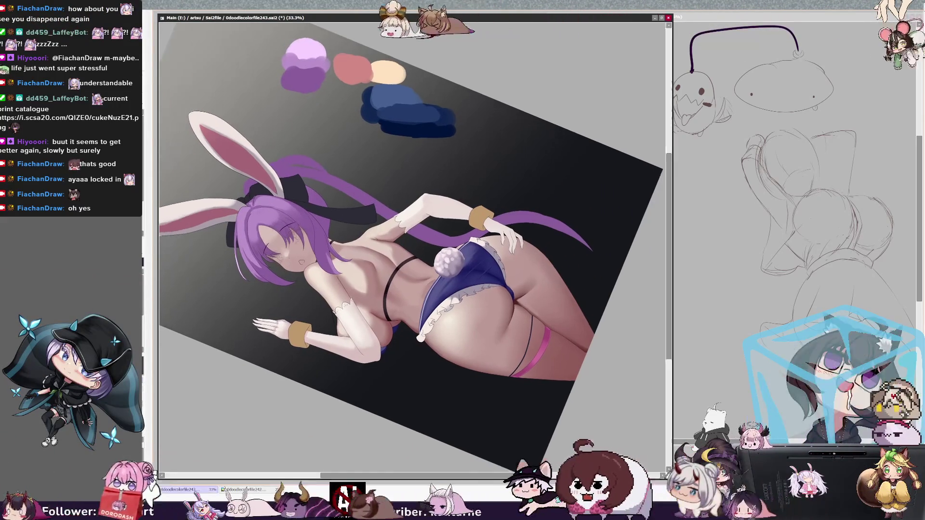
Step: Zoom the view in to 50% and rotate it counter-clockwise twice
key(ctrl+plus)
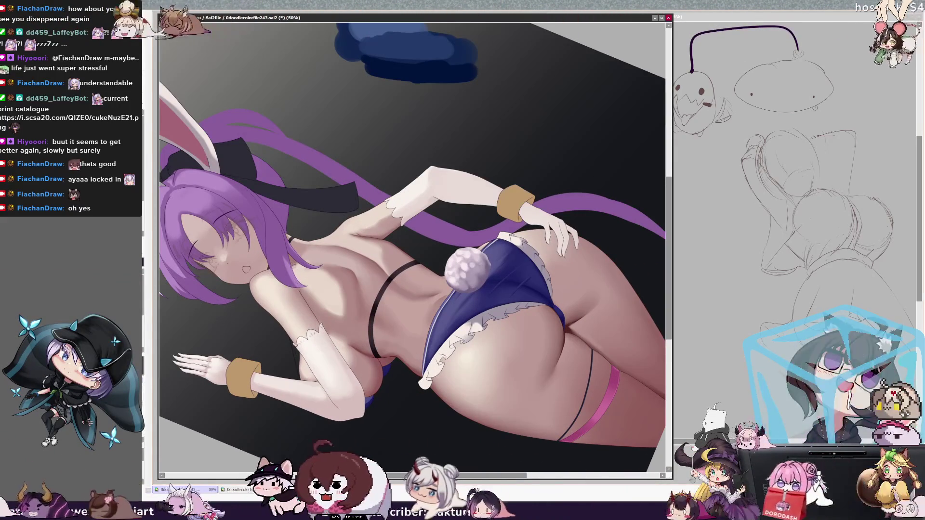
key(Delete)
key(Delete)
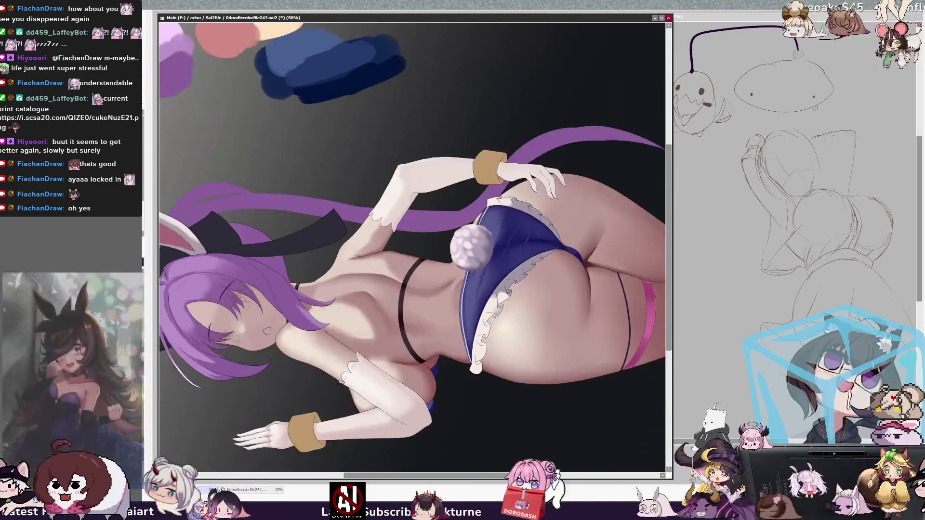
key(Delete)
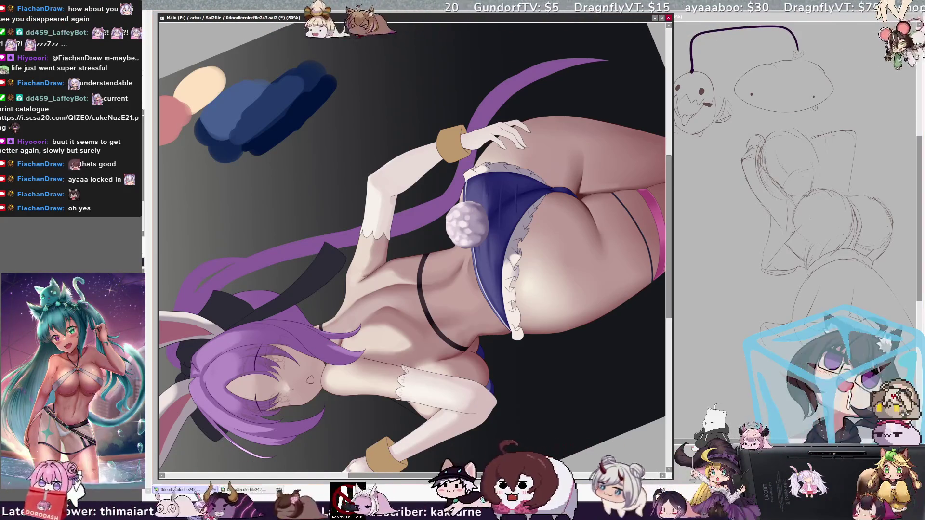
Step: Set the brush to 34, wand-select the upper-hand glove, deselect, then set brush size 30
key(bracketleft)
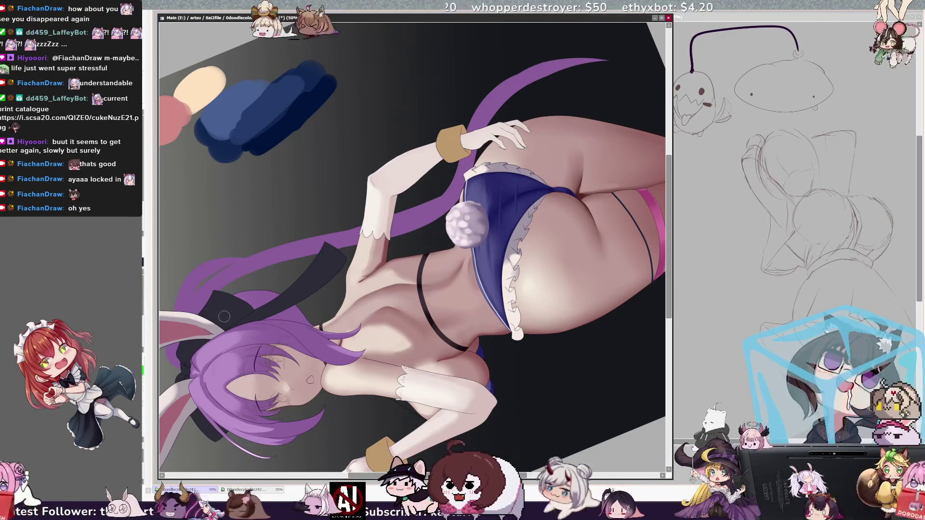
click(496, 135)
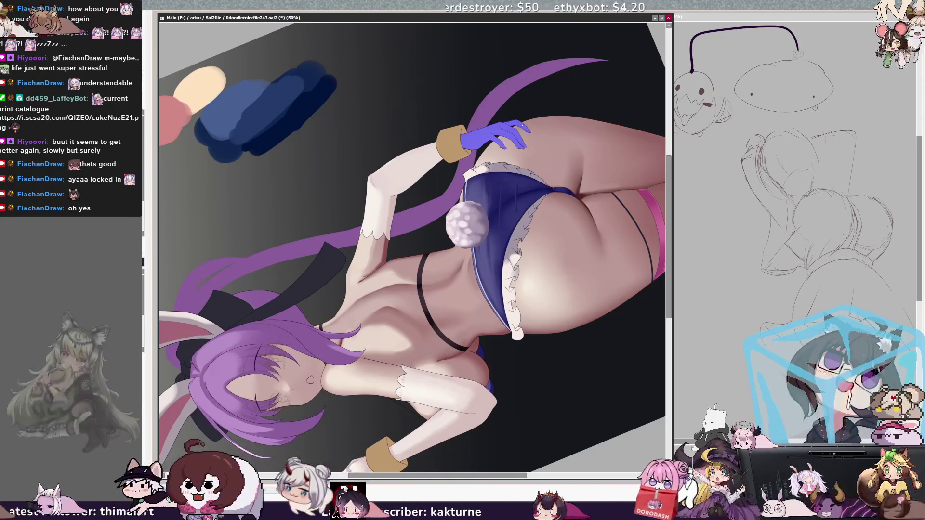
key(ctrl+d)
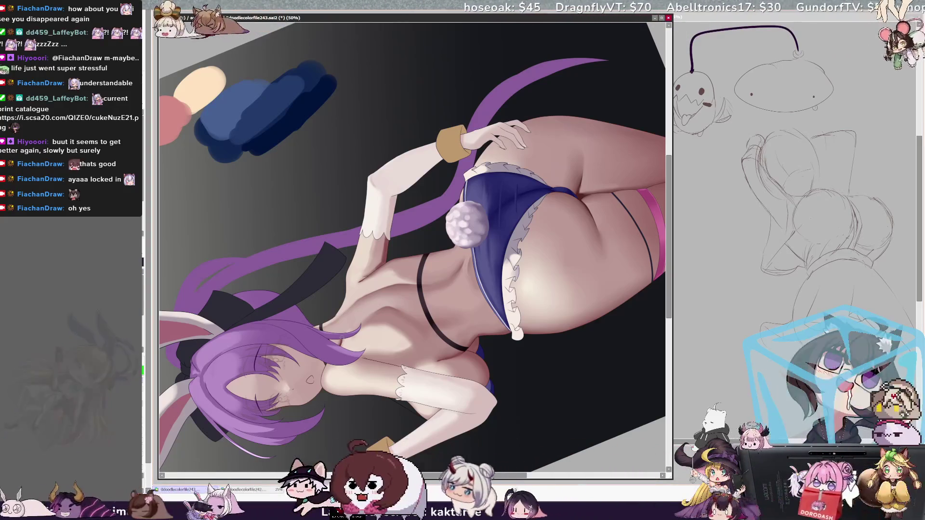
key(bracketleft)
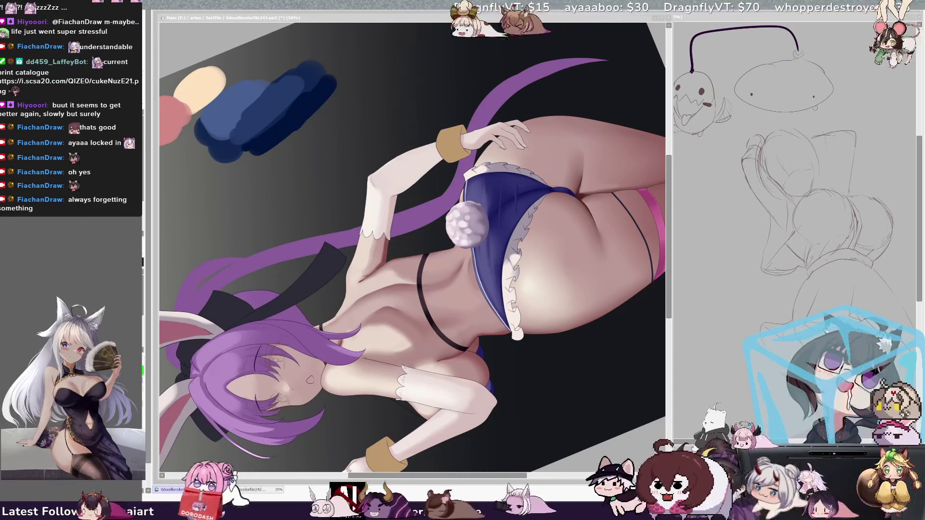
Step: Refocus the artwork window and enlarge the brush in two increments
click(174, 489)
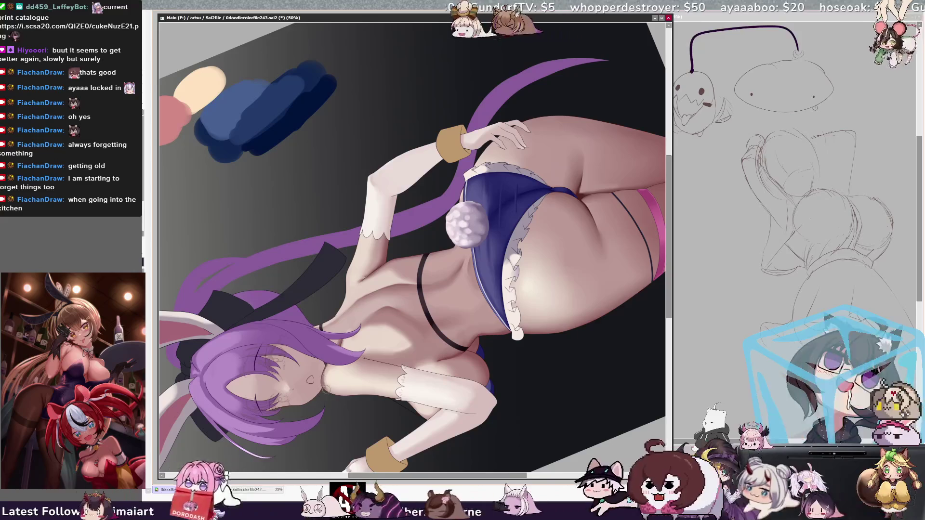
key(])
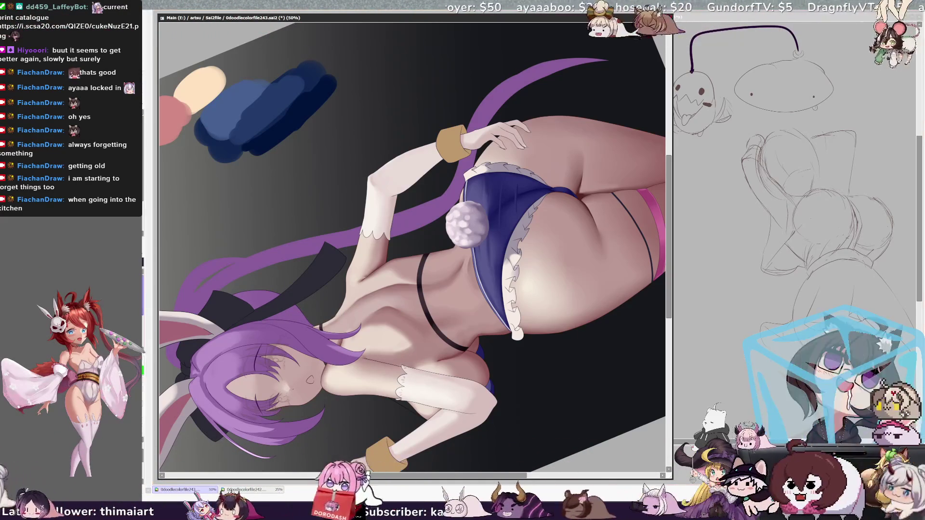
key(])
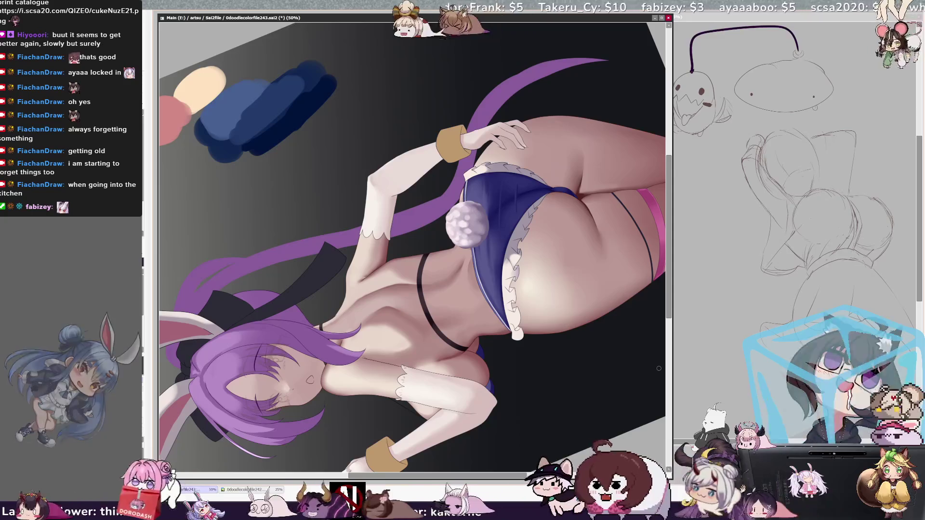
Step: Set the brush size to 10 and zoom out to show the whole canvas
scroll(453, 328, down, 3)
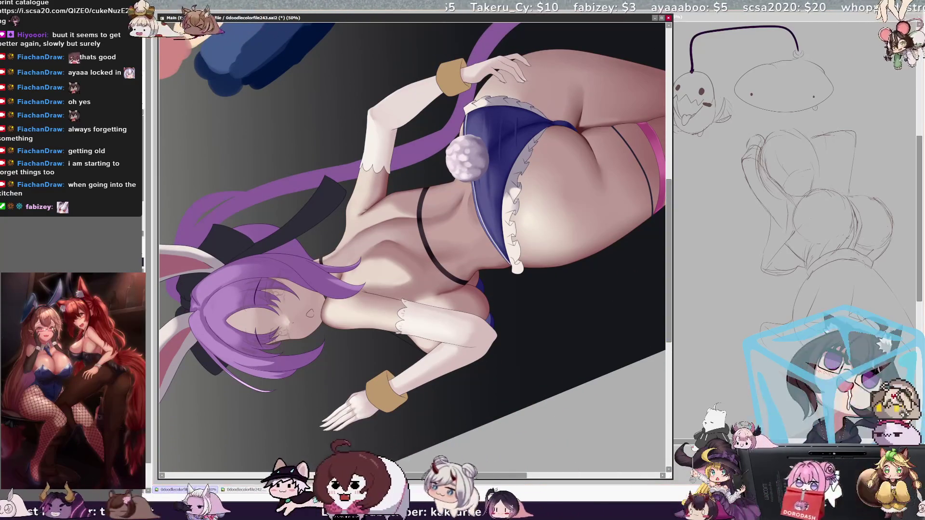
drag(460, 296, 463, 294)
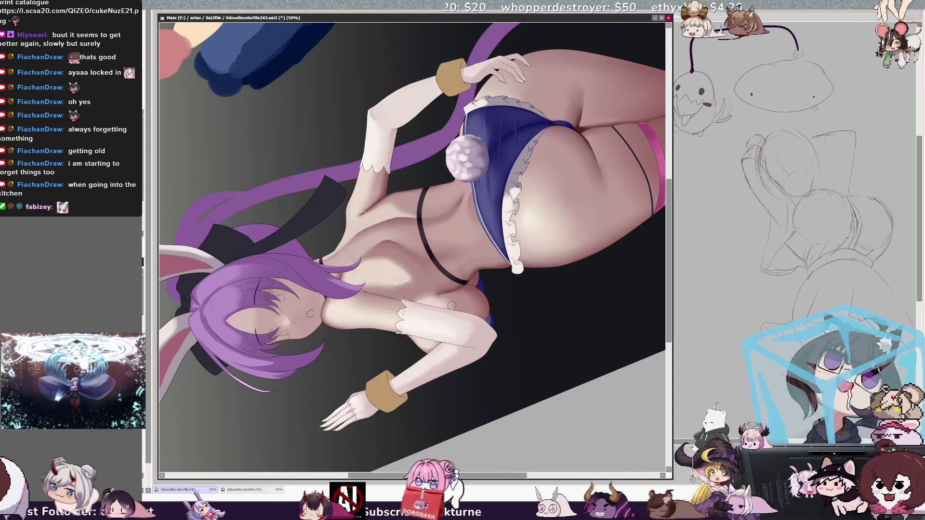
key(End)
key(End)
key(End)
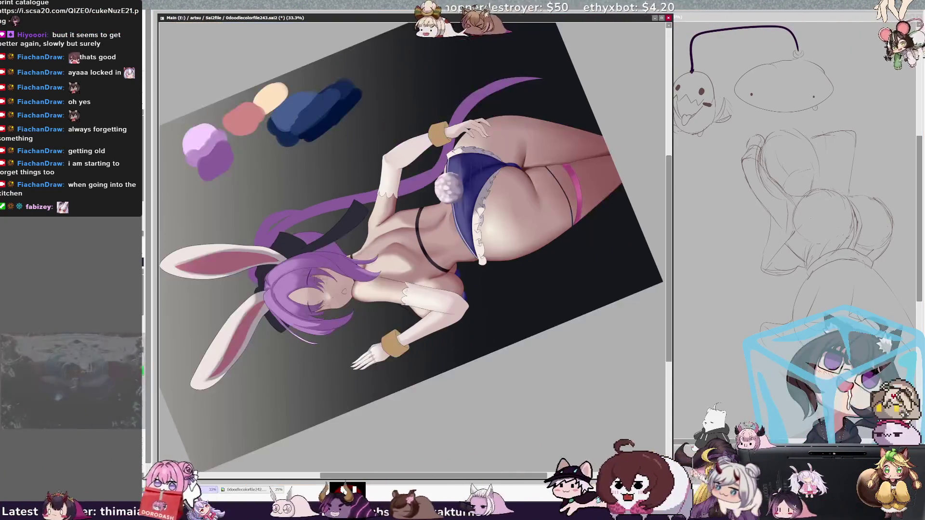
Step: Reset the canvas view rotation so the bunny-girl stands upright
key(Home)
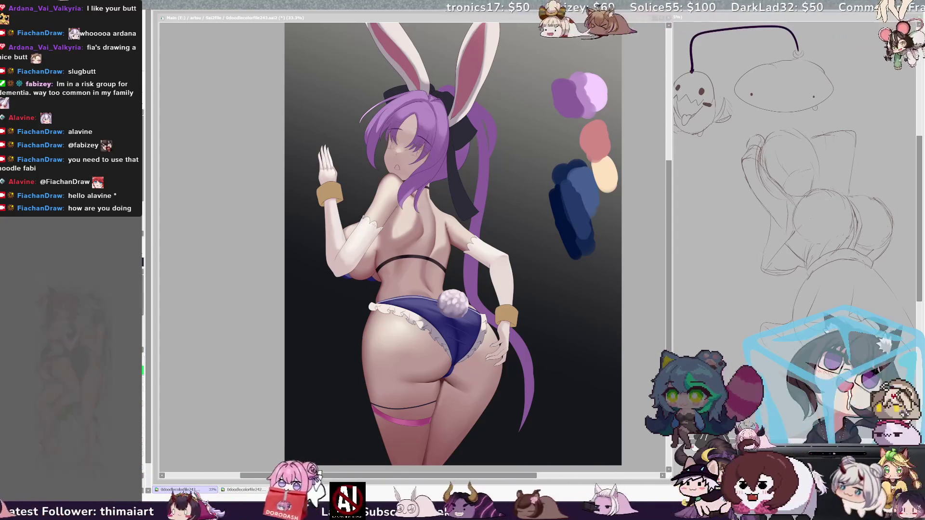
Step: Refocus the artwork, enlarge the brush, and tilt the view about 55° counter-clockwise
click(671, 267)
scroll(672, 286, down, 1)
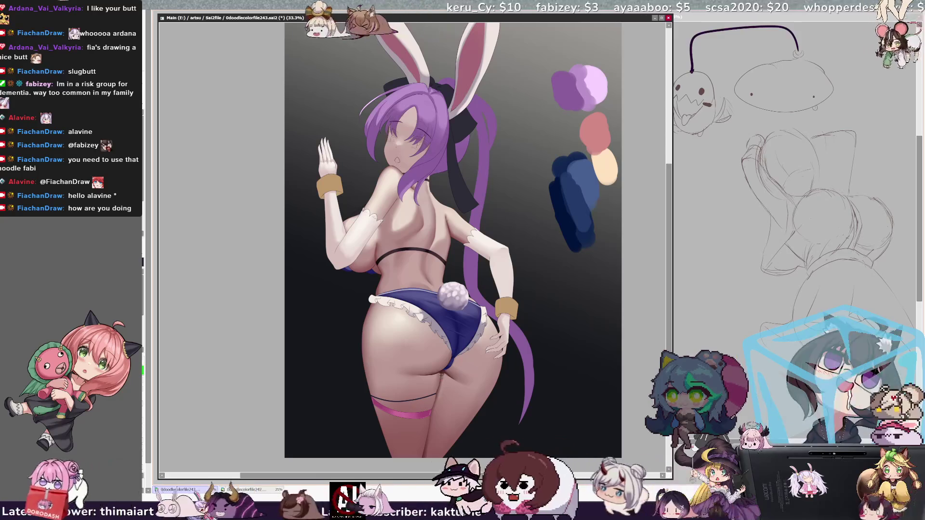
key(bracketright)
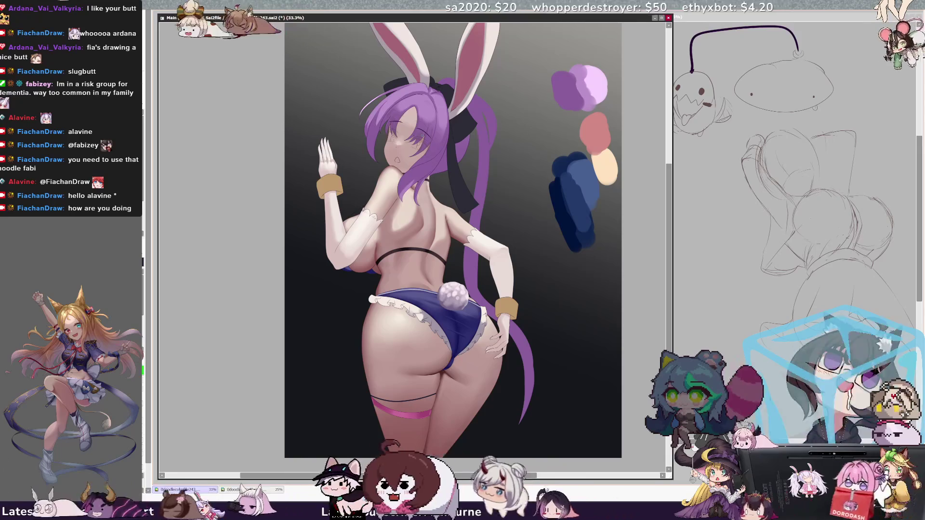
key(Delete)
key(Delete)
key(Delete)
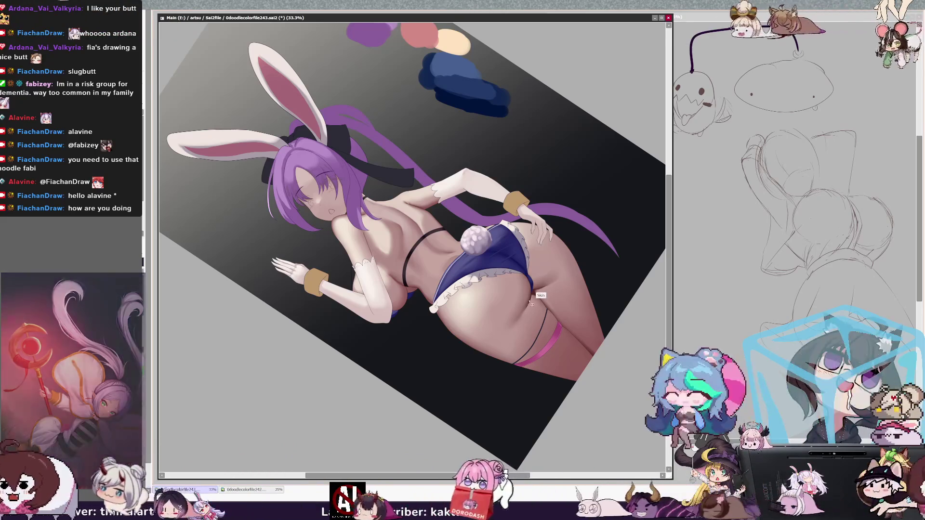
Step: Resize the brush, scroll the view right, and reset the rotation to 0°
key(bracketleft)
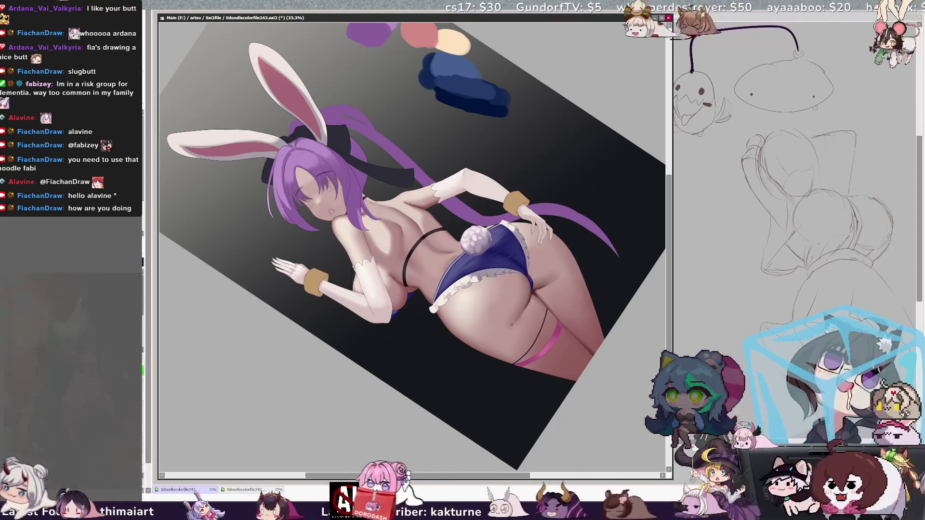
scroll(530, 280, right, 2)
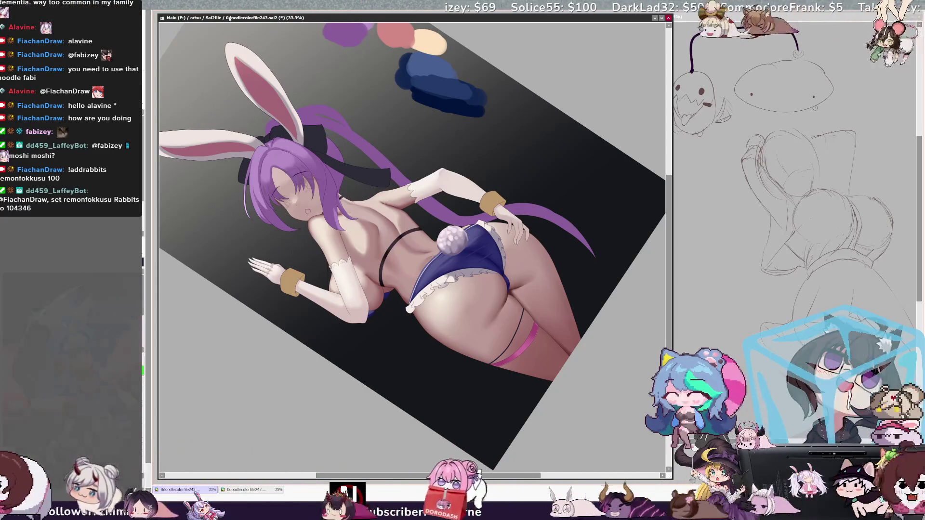
drag(233, 18, 232, 18)
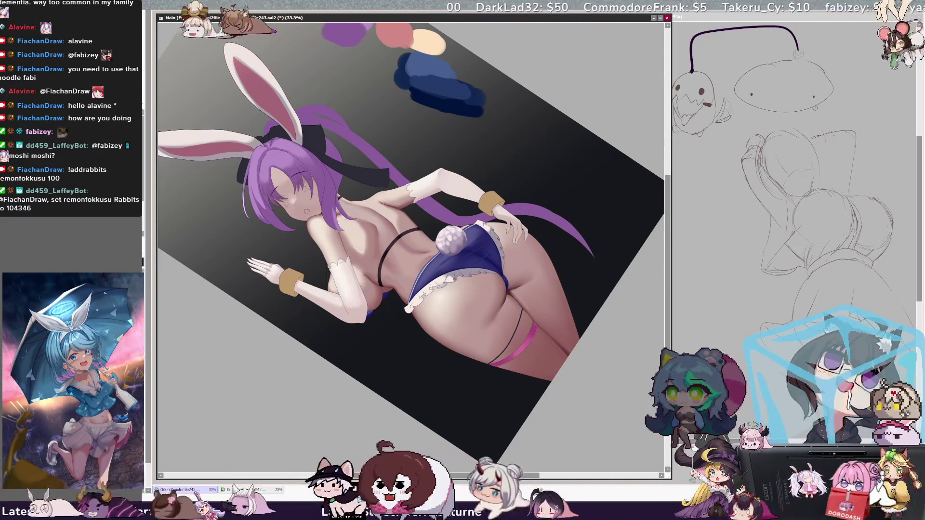
key(bracketright)
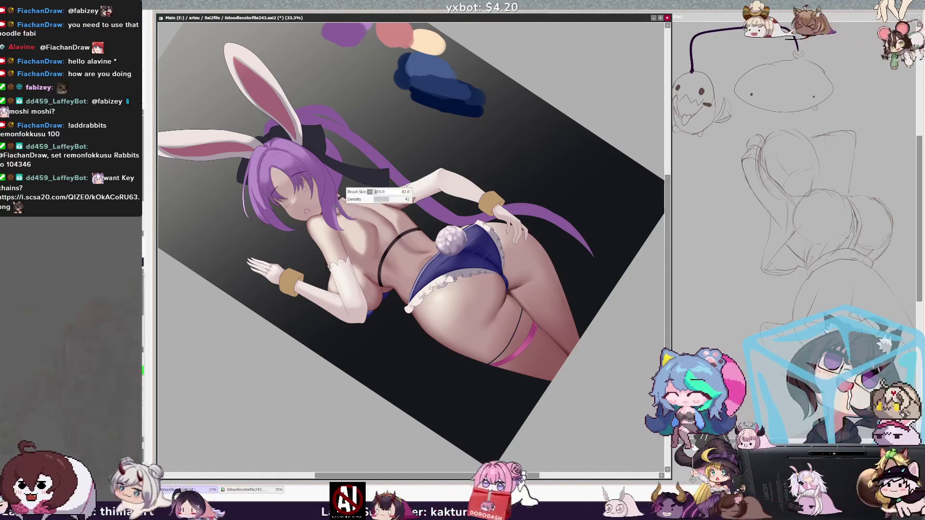
key(Home)
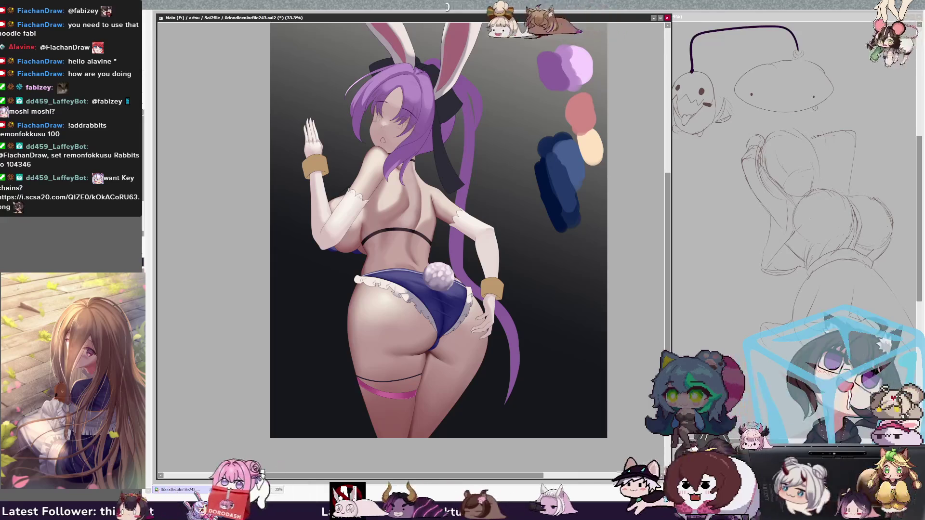
Step: Rotate the view counter-clockwise in three increments and zoom in to 50%
key(Delete)
key(Delete)
key(Delete)
key(Delete)
key(Delete)
key(Delete)
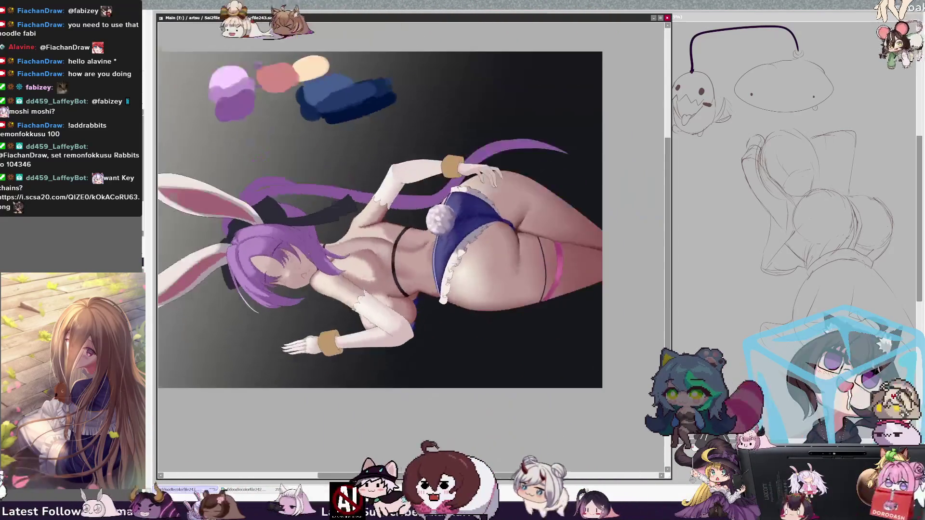
key(Delete)
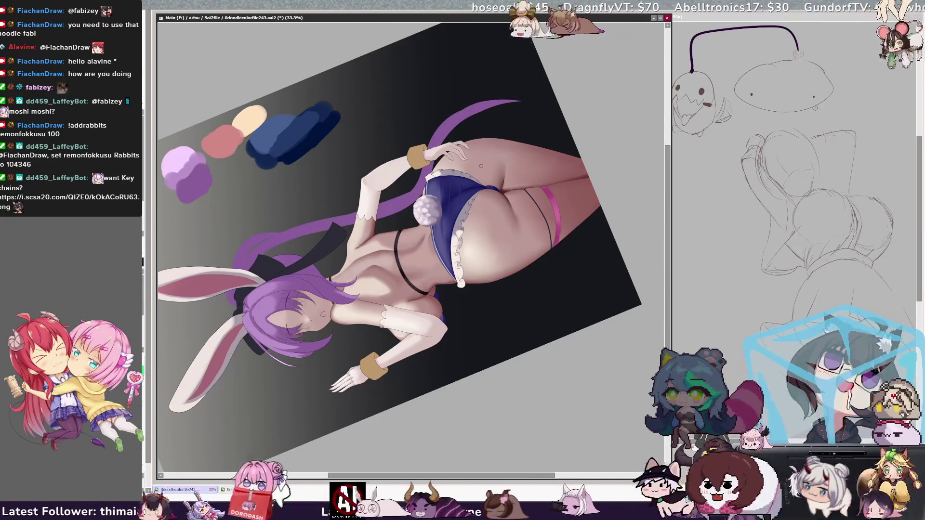
key(Delete)
key(Delete)
key(ctrl+plus)
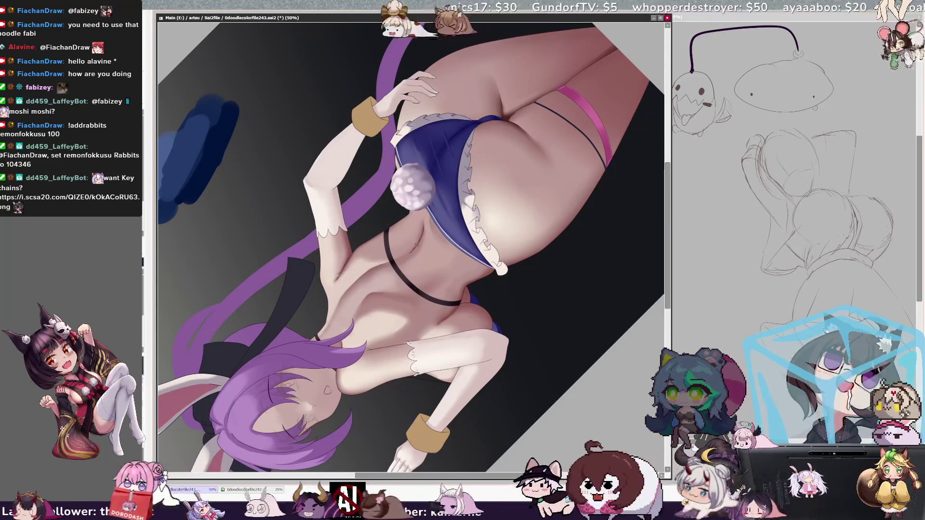
Step: Enlarge the brush, zoom out to 33.3%, and return the view to upright
key(bracketright)
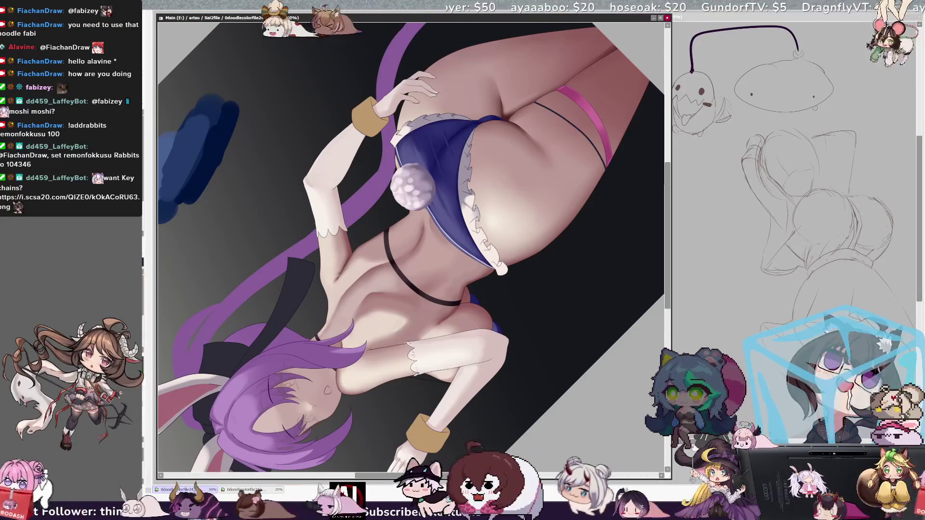
key(Page_Down)
key(End)
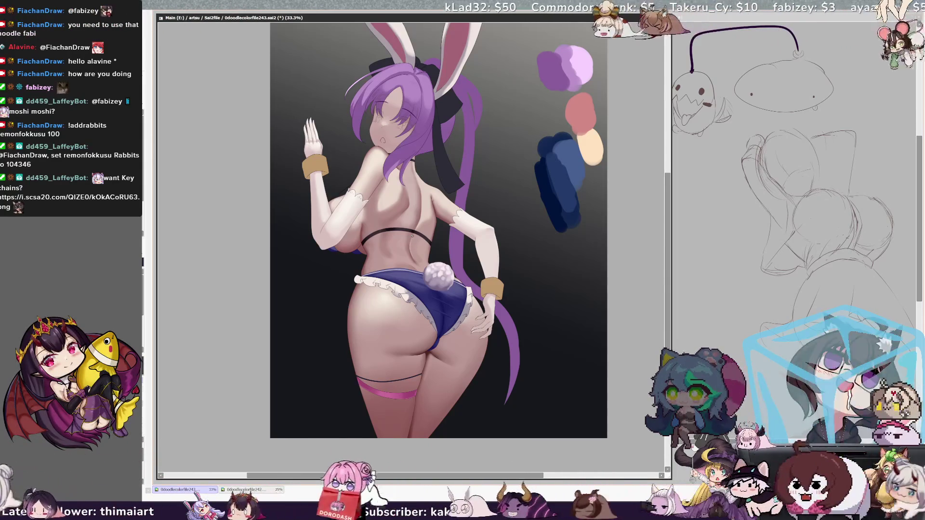
Step: Shrink the brush to size 10 and rotate the view clockwise while zooming in
key(bracketleft)
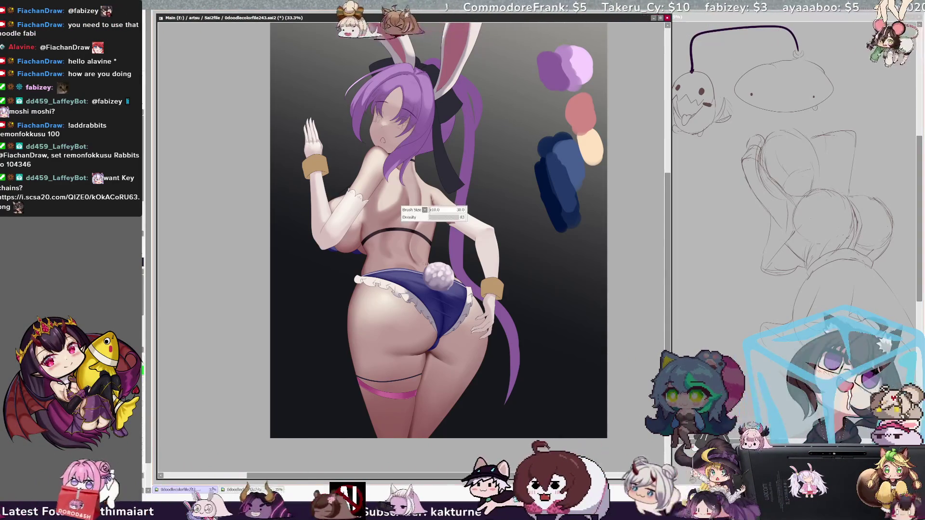
key(bracketleft)
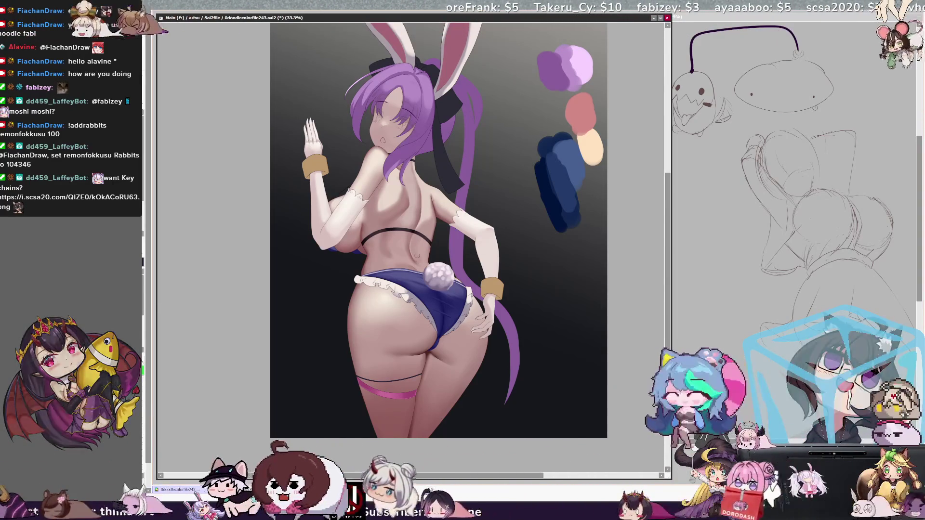
key(bracketleft)
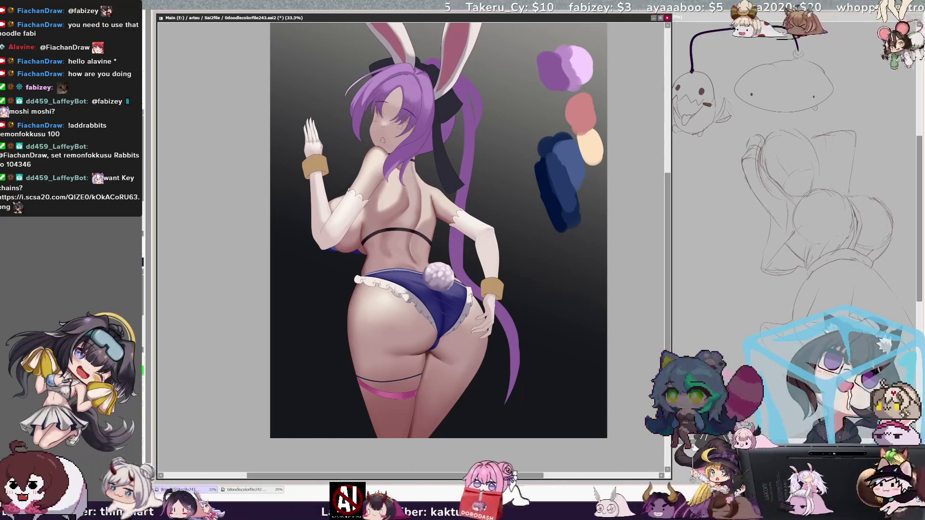
key(bracketleft)
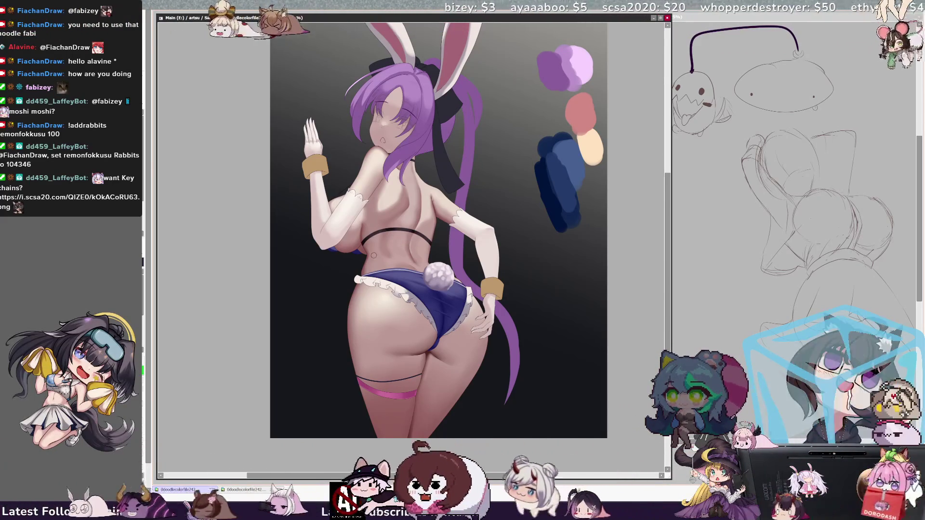
key(bracketleft)
key(bracketleft)
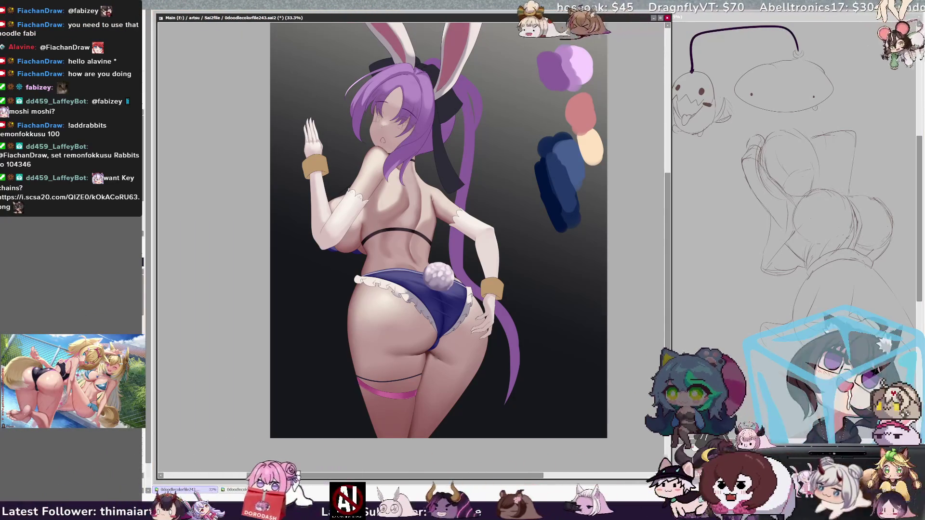
drag(433, 241, 273, 291)
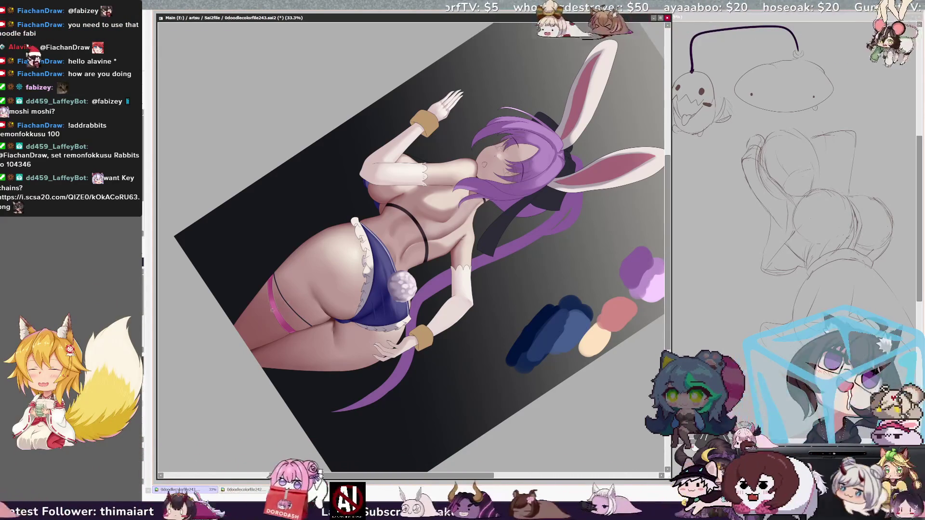
Step: Reset the rotation, tilt the view counter-clockwise, and zoom out to fit the canvas
key(Home)
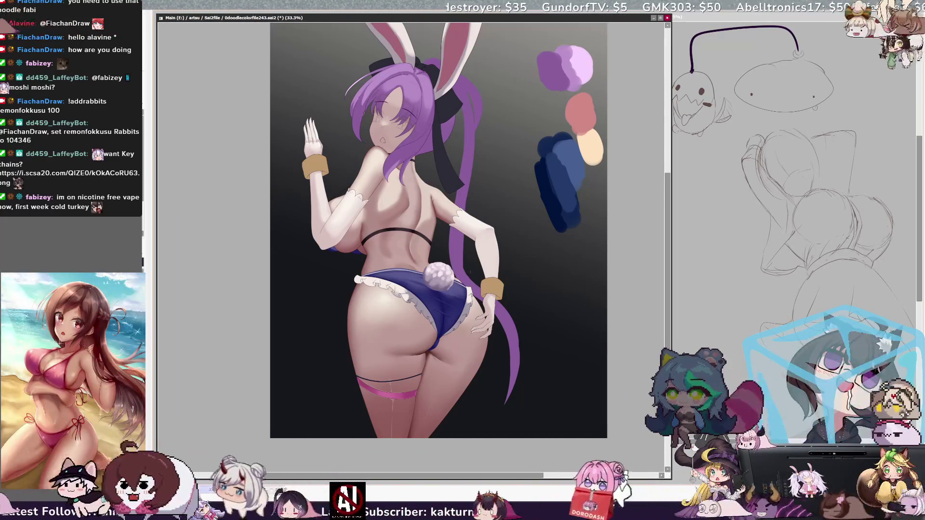
key(Delete)
key(Delete)
key(Delete)
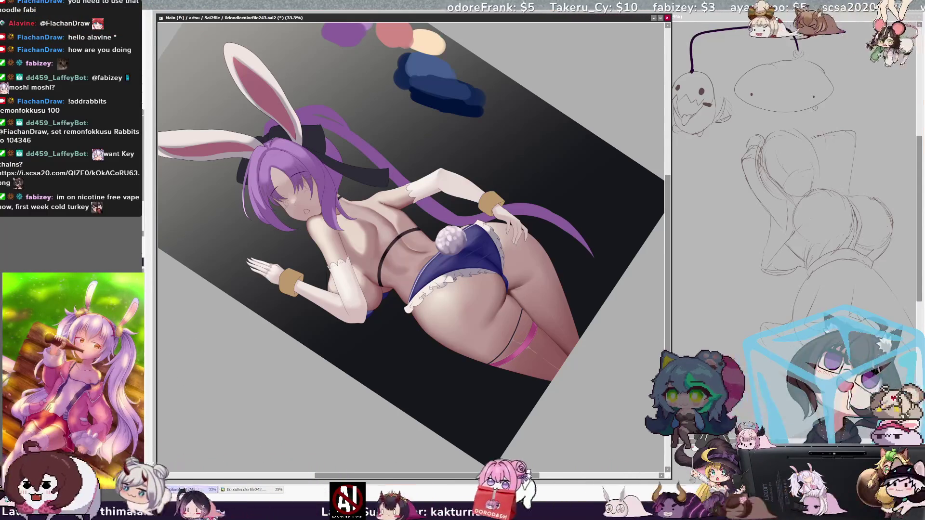
key(Page_Down)
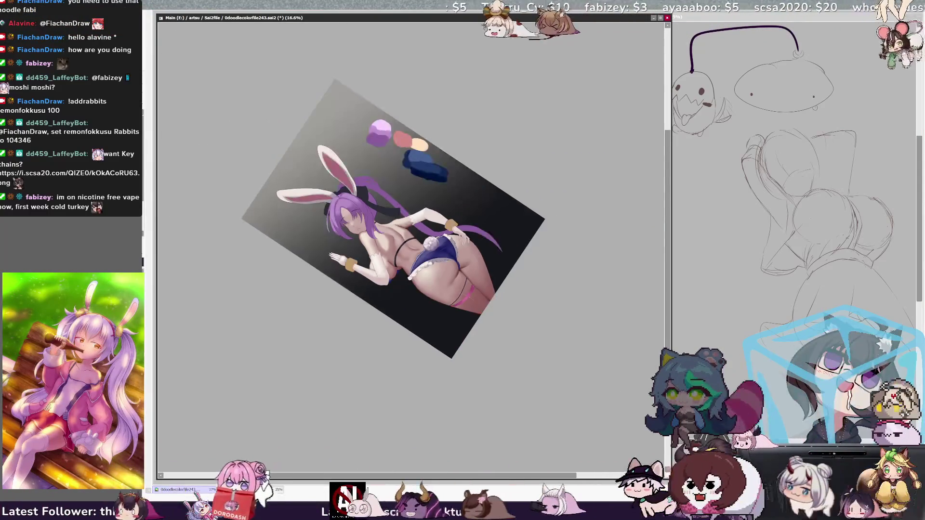
Step: Zoom the view to 25% and Magic Wand-select the bunny-girl's skin area
key(Delete)
key(Delete)
key(Delete)
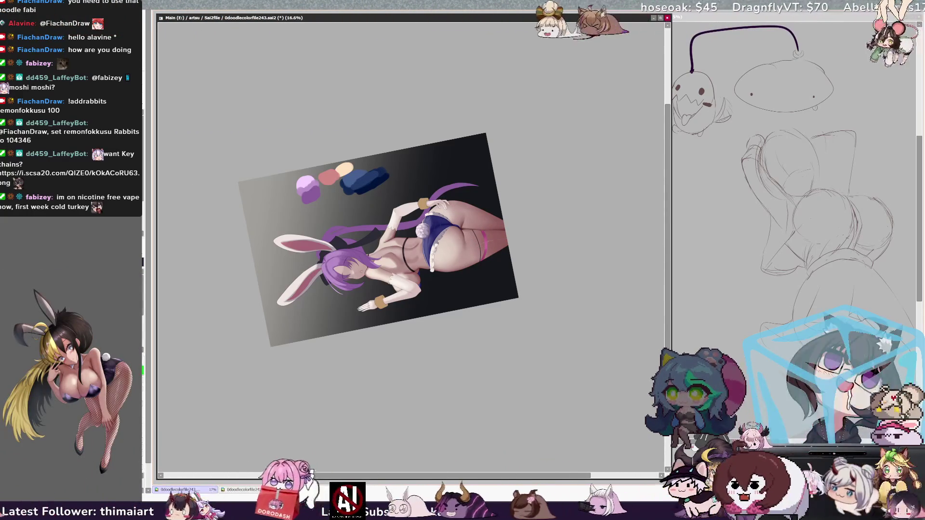
key(ctrl+plus)
key(ctrl+plus)
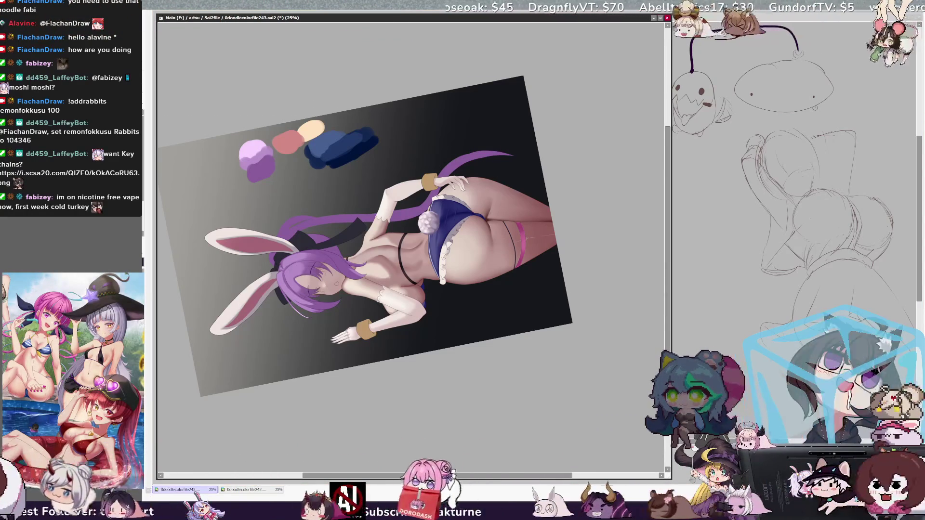
click(390, 254)
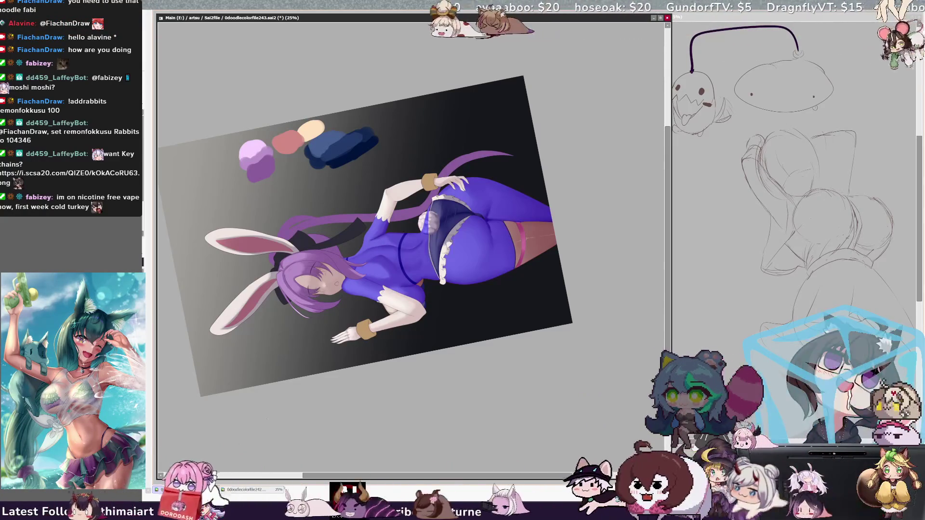
Step: Enlarge the brush to 344 and reset the view to the whole, unrotated canvas
key(bracketright)
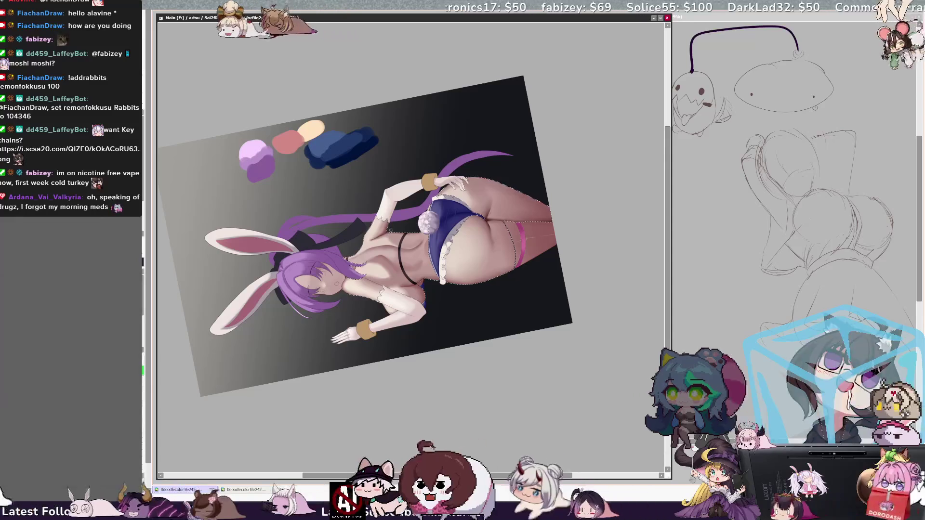
key(Home)
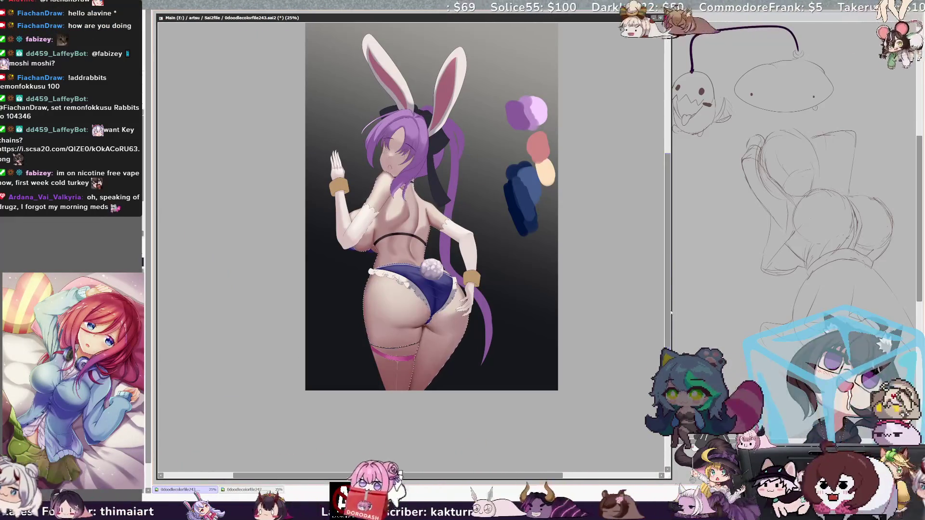
Step: Deselect the figure, pan the view, and tilt the canvas slightly counter-clockwise
scroll(504, 337, up, 2)
key(ctrl+d)
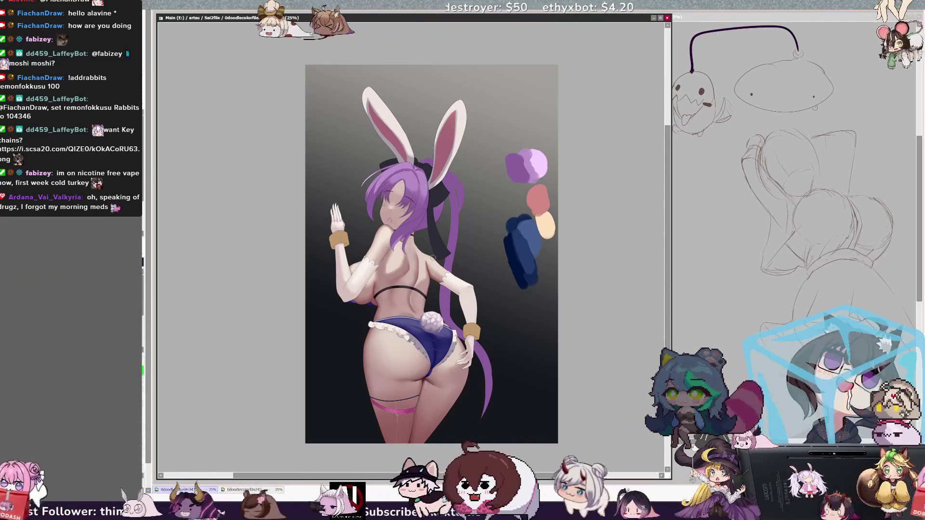
mouse_move(526, 476)
mouse_down()
mouse_move(549, 475)
mouse_move(515, 477)
mouse_up()
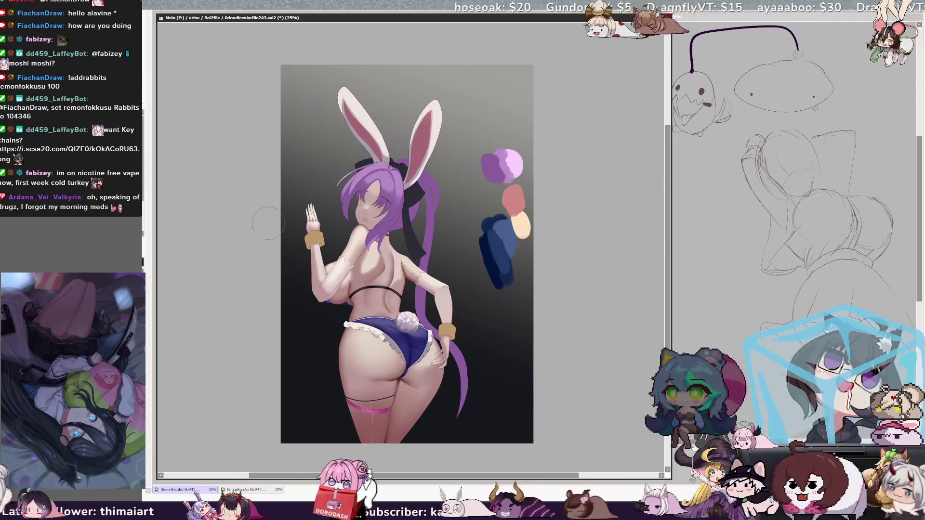
key(Delete)
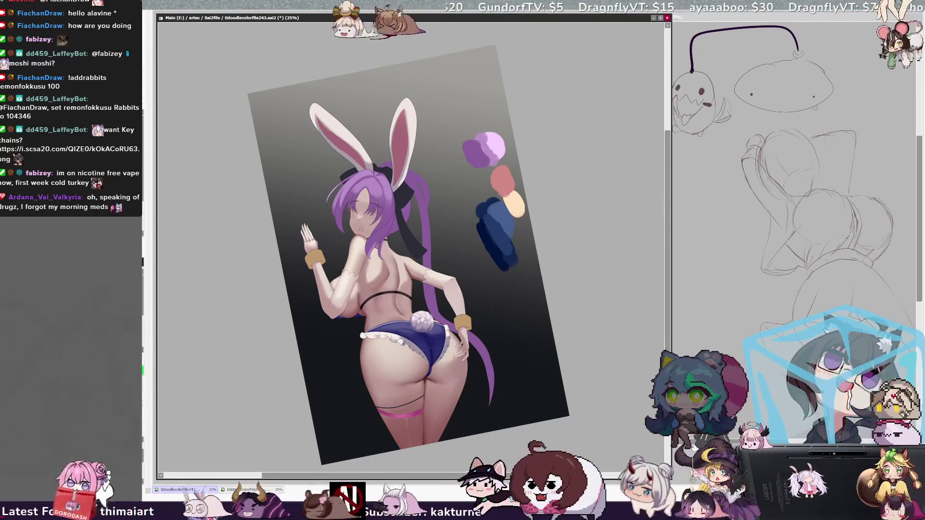
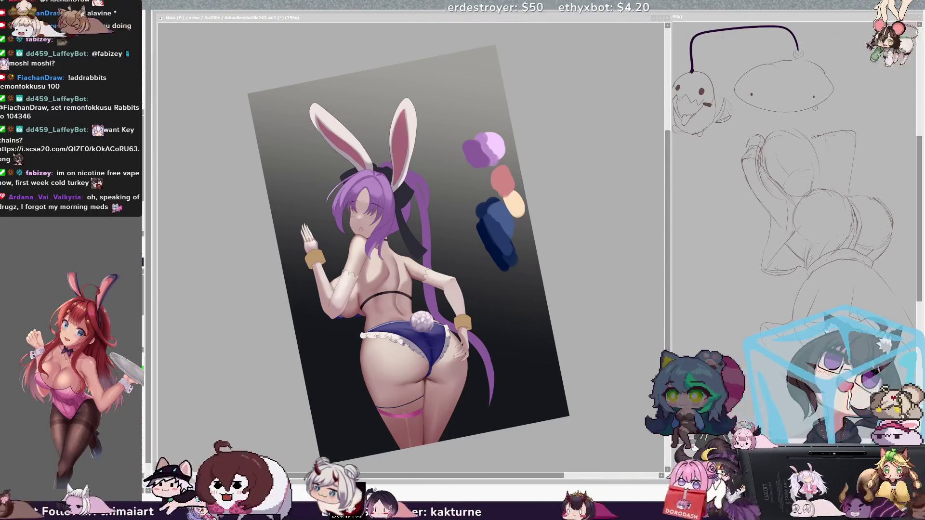
Step: Rotate the canvas view counterclockwise, pan, and zoom the bunny girl painting to 33.3%
click(564, 442)
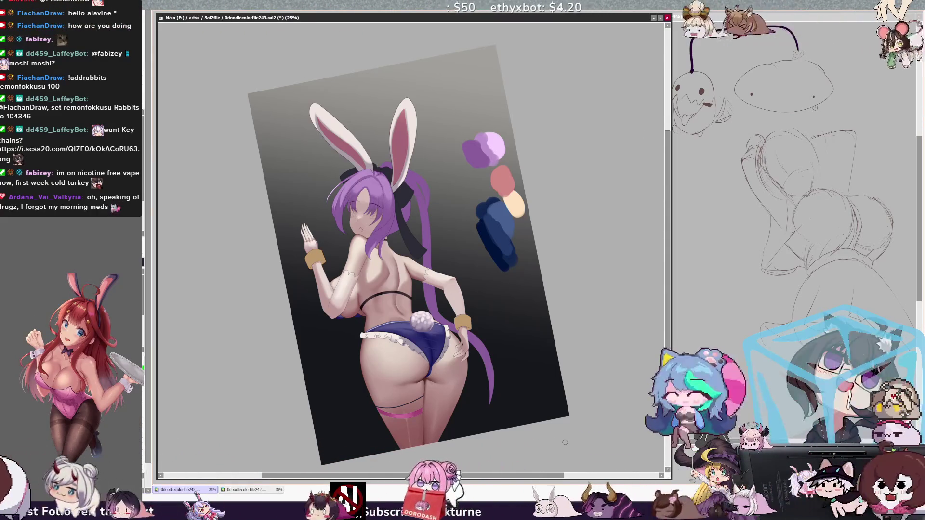
key(Delete)
key(Delete)
key(Delete)
key(Delete)
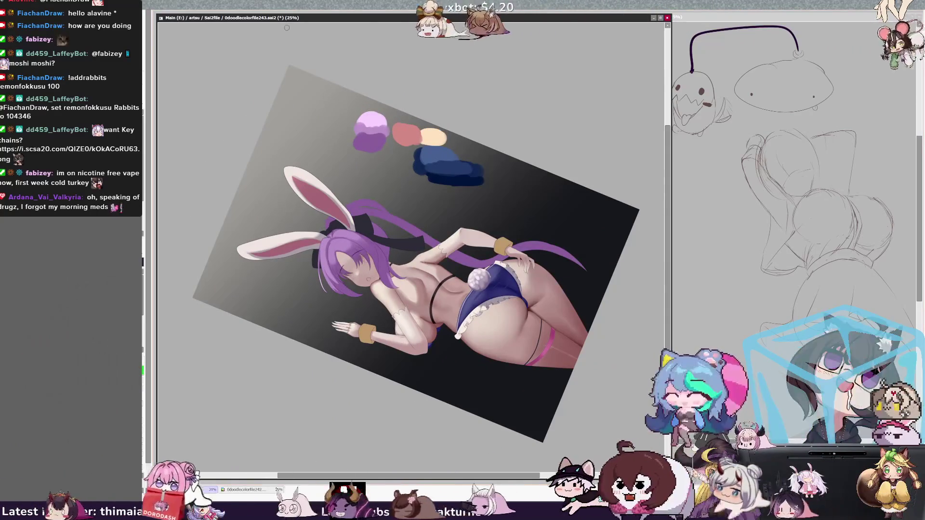
drag(287, 27, 261, 28)
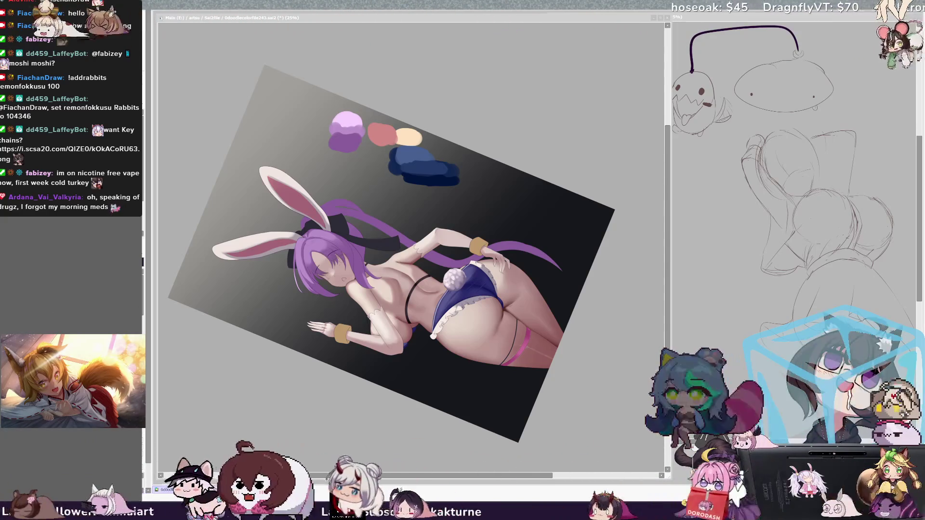
click(503, 280)
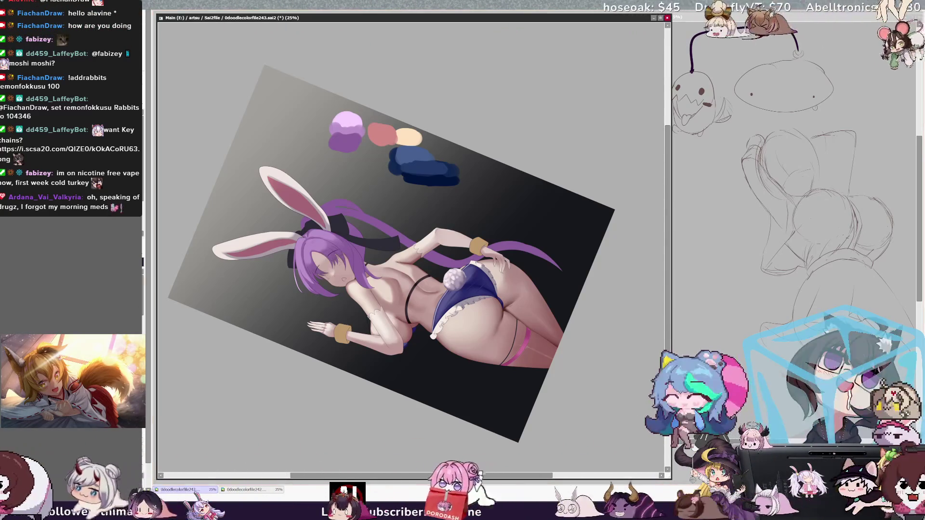
key(ctrl+plus)
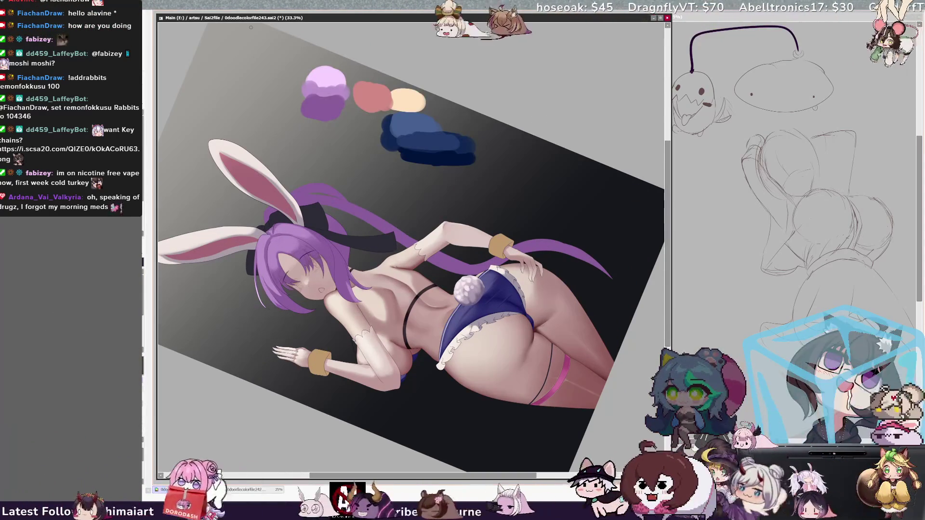
Step: Enlarge the brush size
click(613, 474)
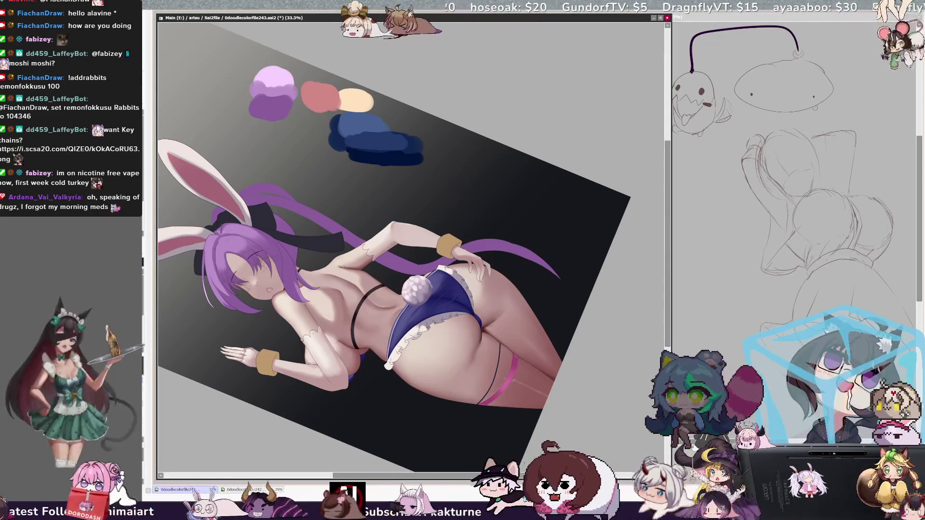
key(bracketright)
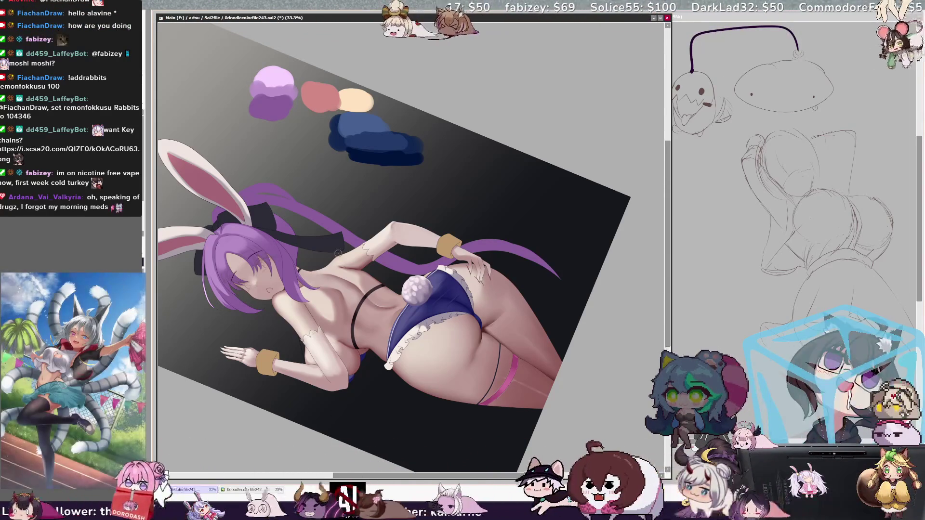
key(bracketright)
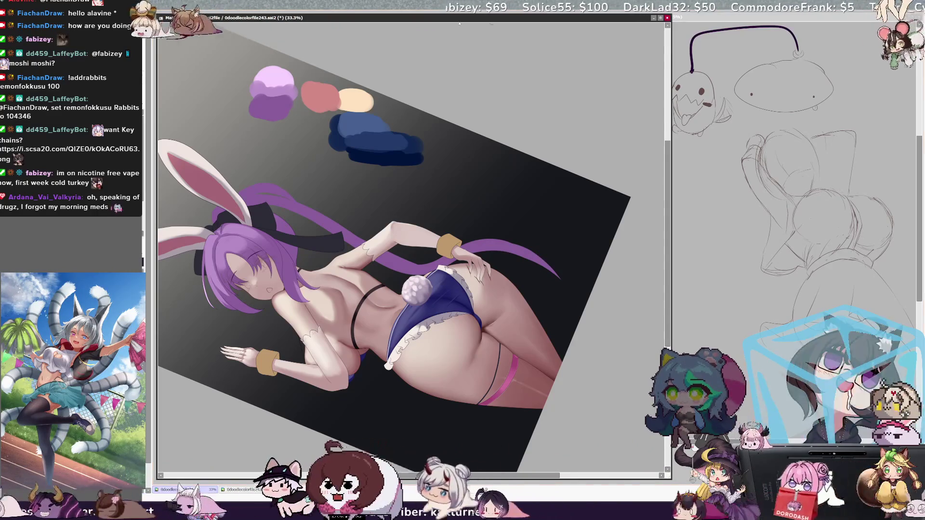
Step: Switch between the two open files, then zoom the bunny girl painting out to 16.6%
key(alt+Tab)
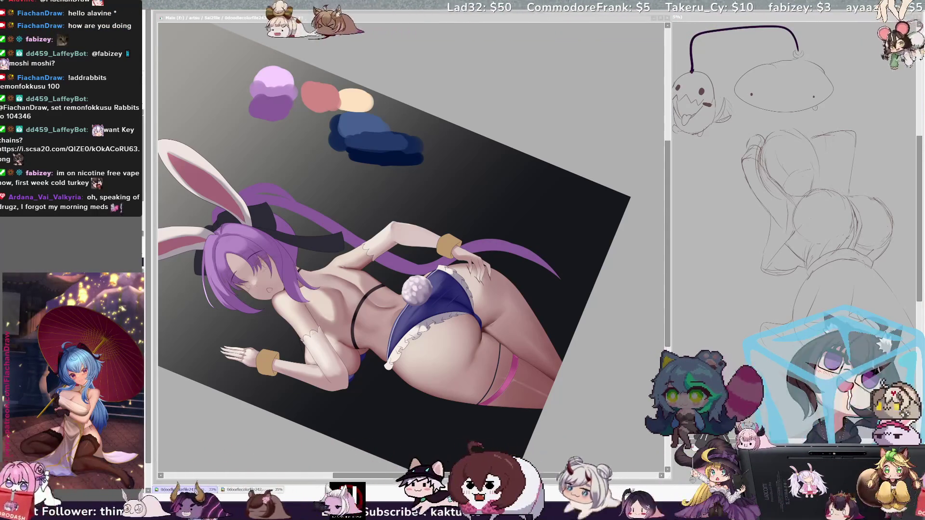
key(alt+Tab)
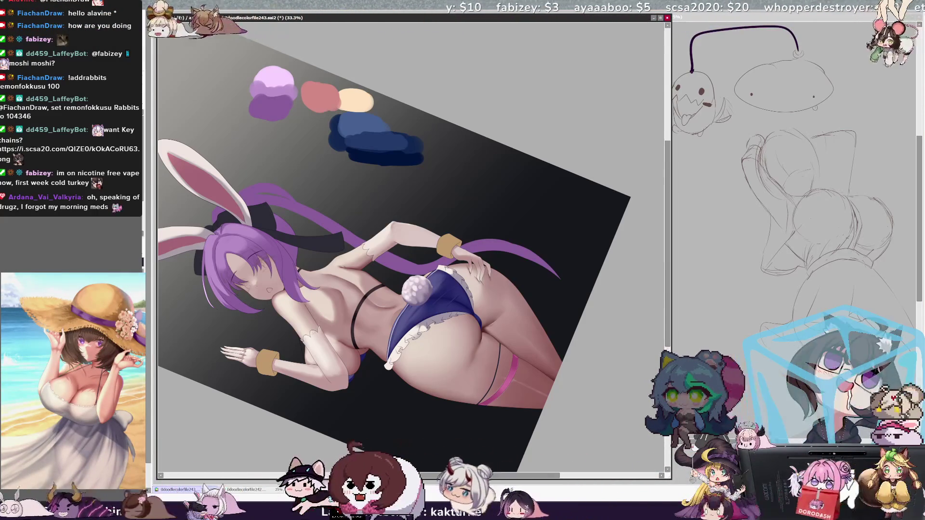
key(alt+Tab)
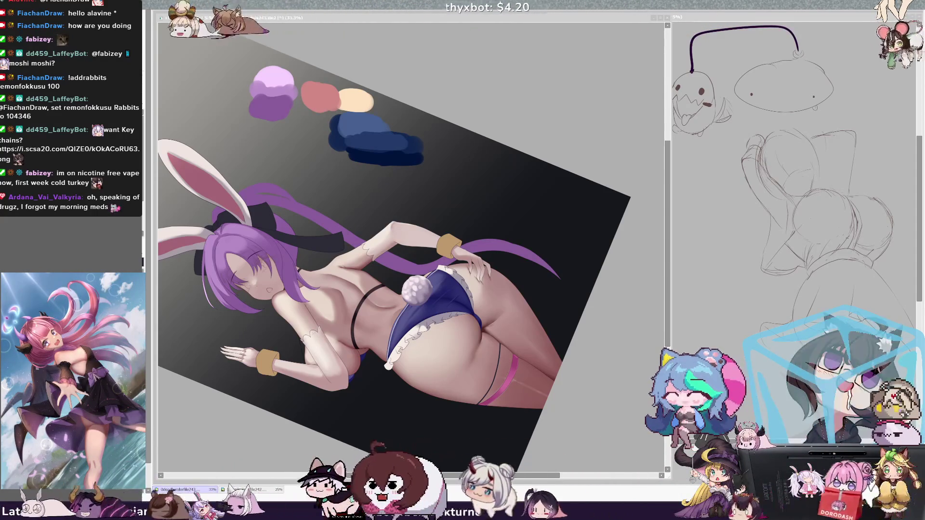
click(527, 296)
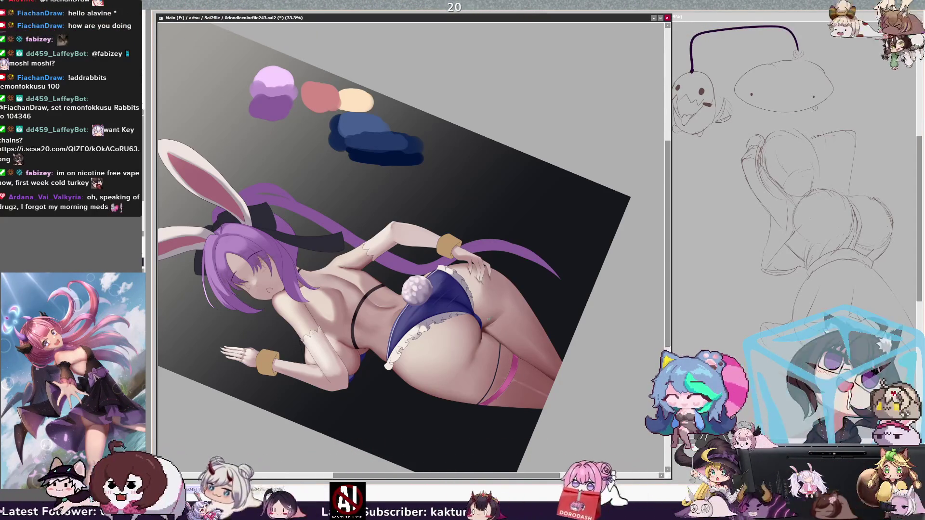
key(minus)
key(minus)
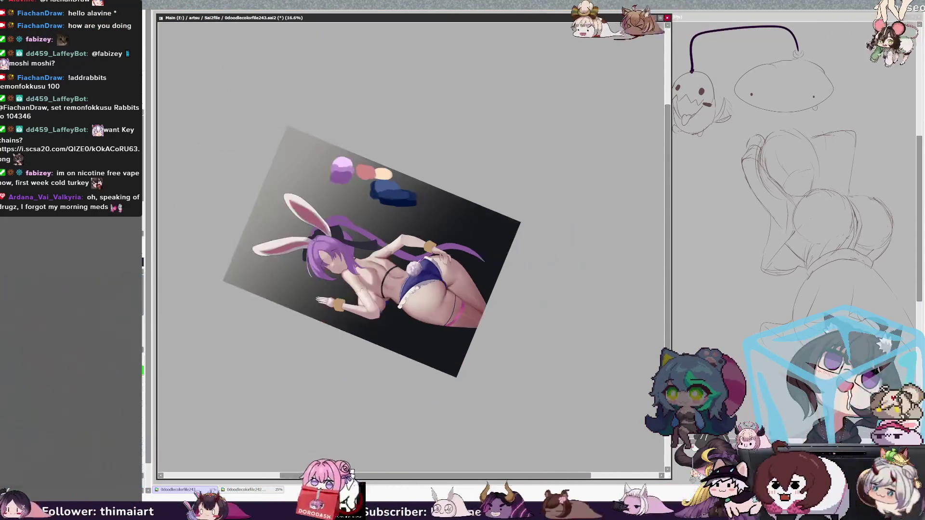
Step: Rotate the canvas view back upright and zoom in to 33.3%
key(Delete)
key(Delete)
key(Delete)
key(Delete)
key(Delete)
key(Delete)
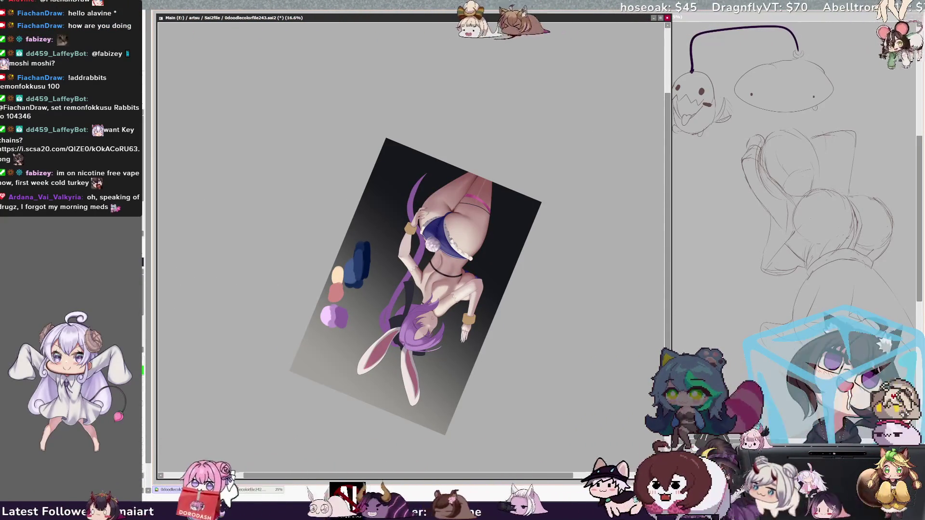
key(End)
key(End)
key(End)
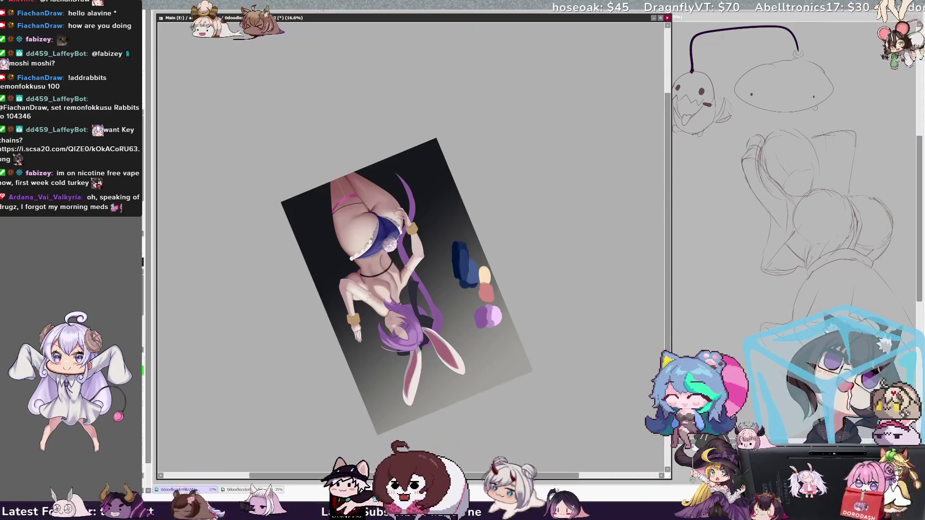
key(End)
key(End)
key(End)
key(Home)
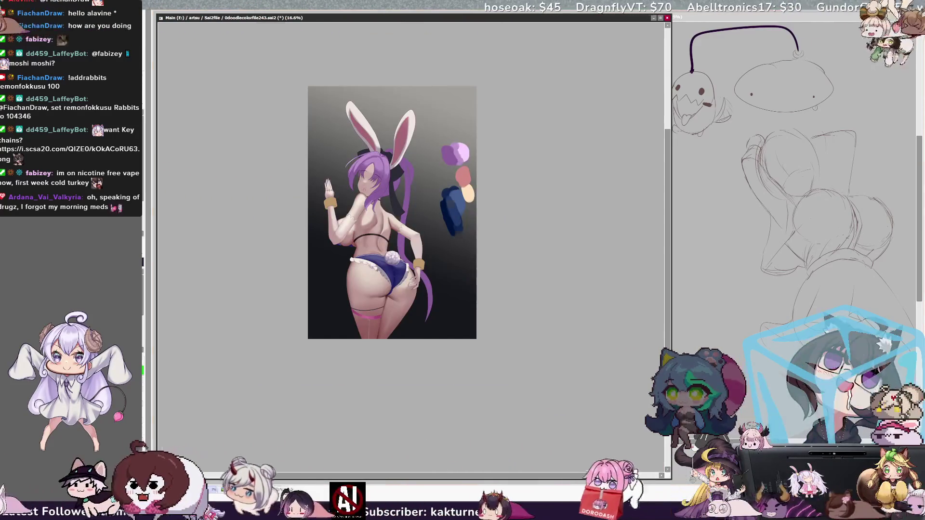
key(Page_Up)
key(Page_Up)
key(Page_Up)
key(Page_Down)
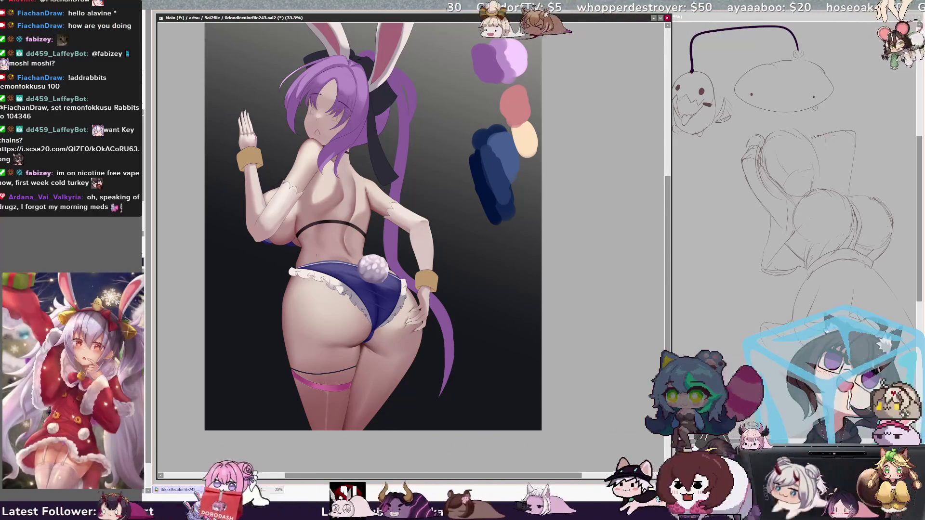
Step: Rotate the view, mirror it to check the drawing, then straighten it and zoom closer
key(Delete)
key(Delete)
key(Delete)
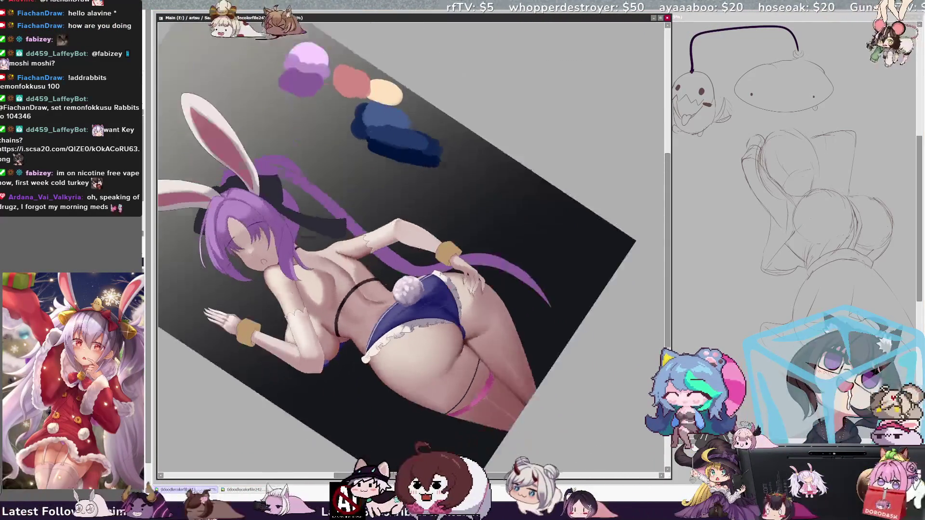
key(Delete)
key(Delete)
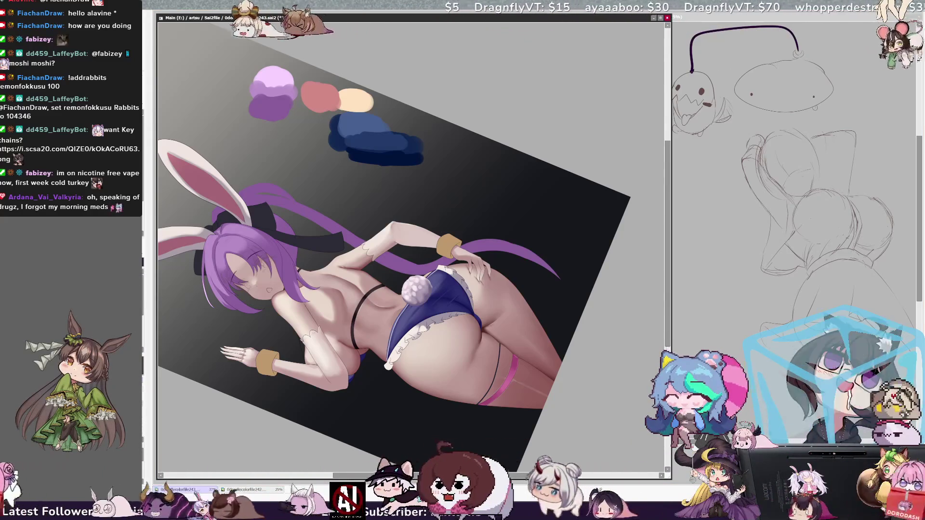
key(h)
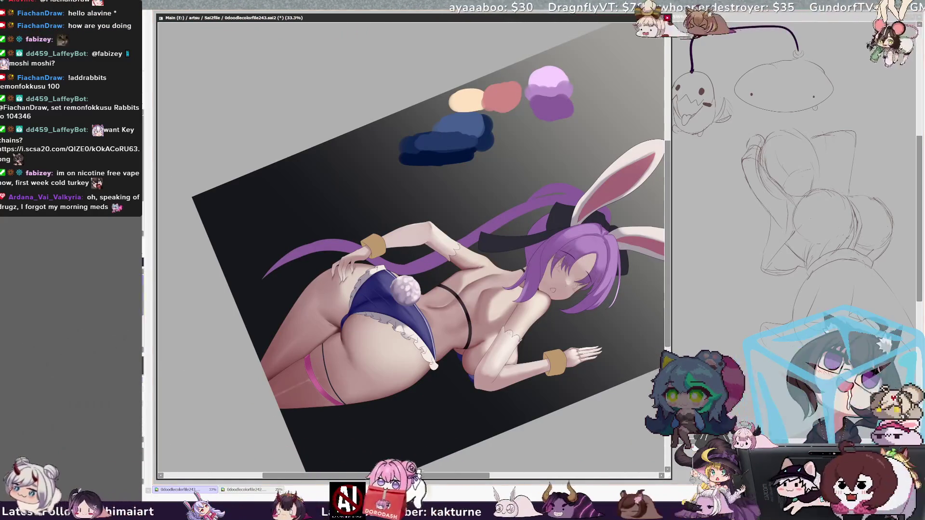
key(Home)
key(ctrl+plus)
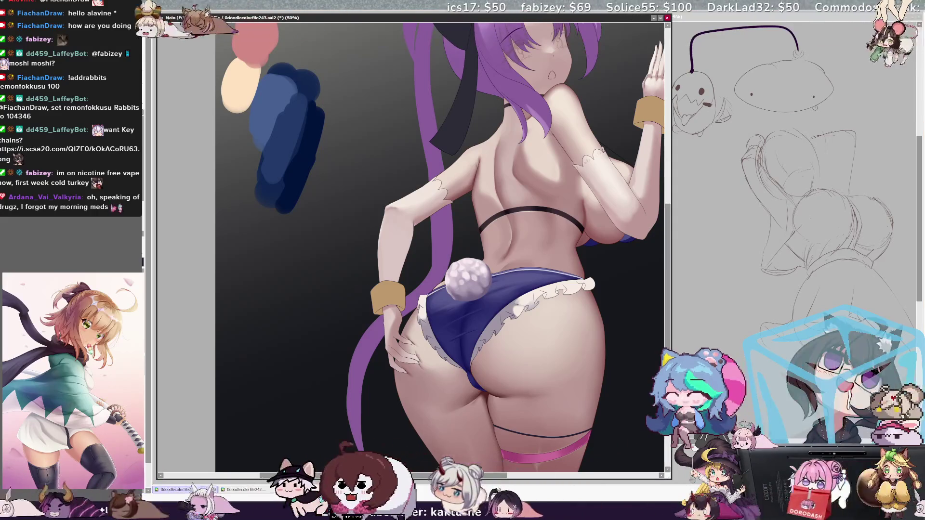
Step: Shrink the brush, flip the view horizontally, and zoom out to see the whole figure
key(bracketleft)
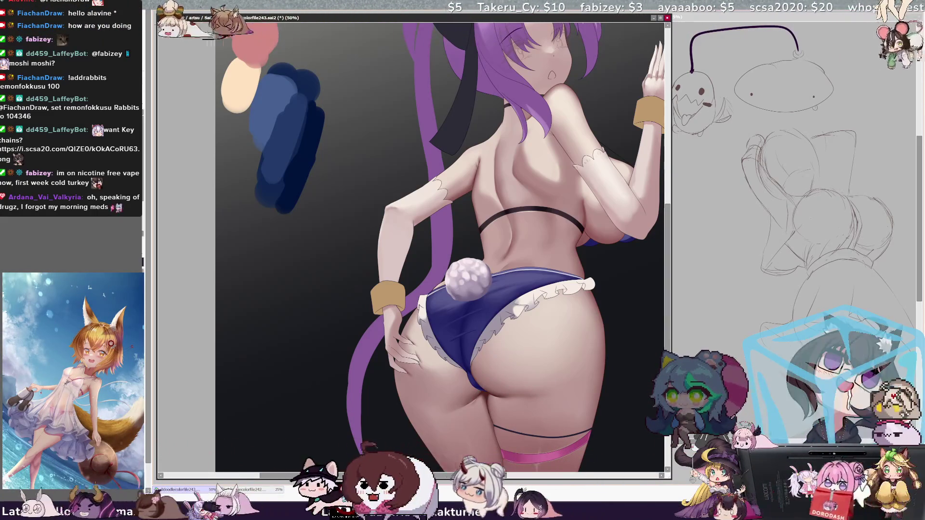
key(h)
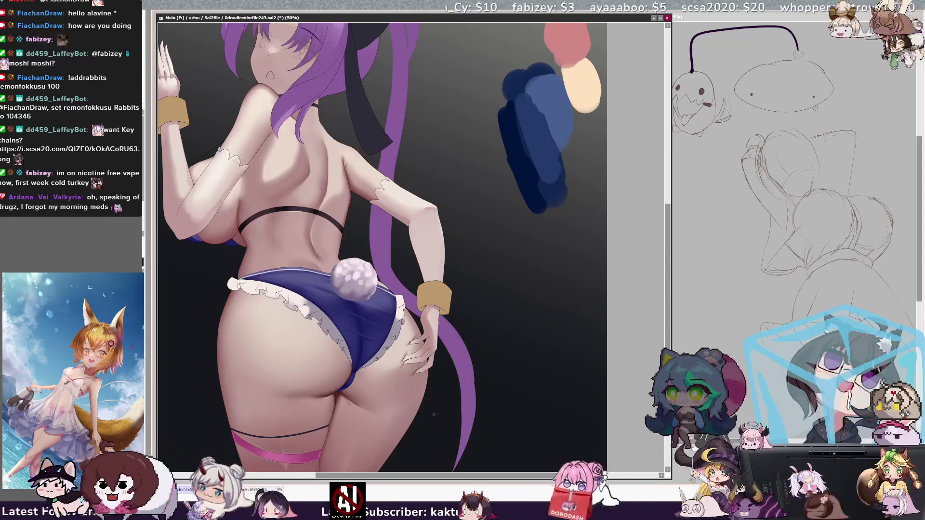
scroll(433, 414, down, 1)
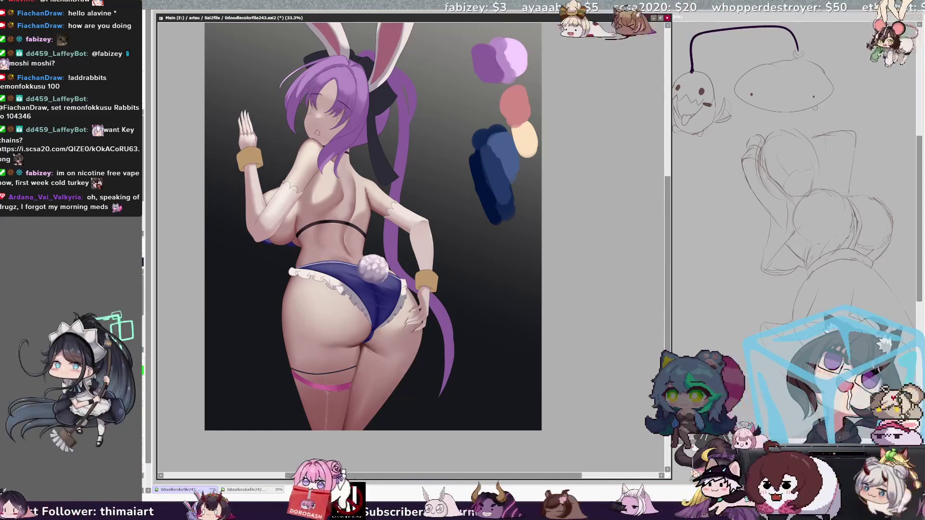
Step: Pan the canvas and tilt the view about 45 degrees
scroll(660, 294, up, 2)
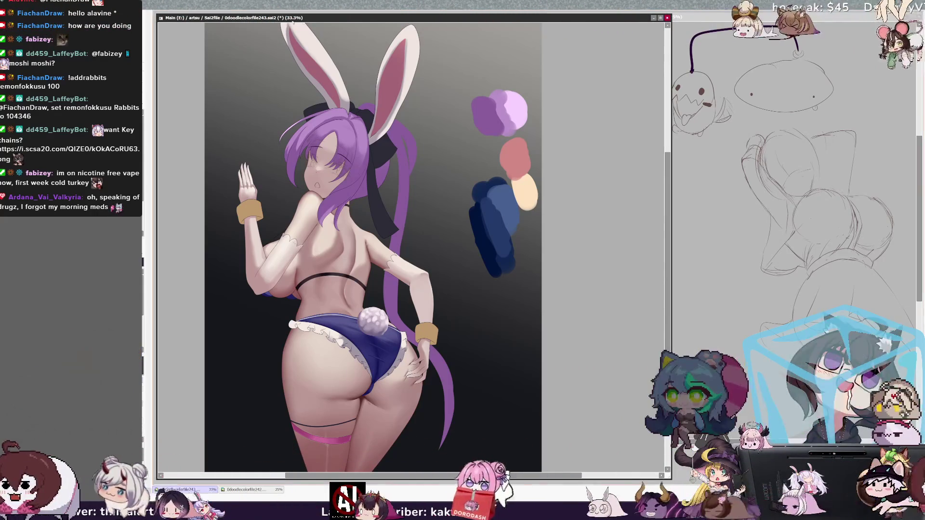
key(Delete)
key(Delete)
key(Delete)
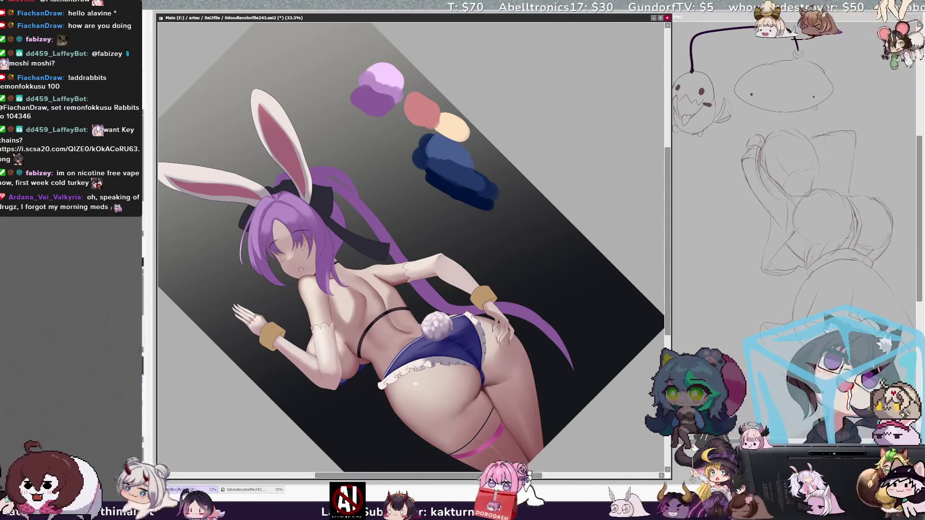
Step: Turn the view sideways, check the brush size, then reset the rotation to upright
key(Delete)
key(Delete)
key(Delete)
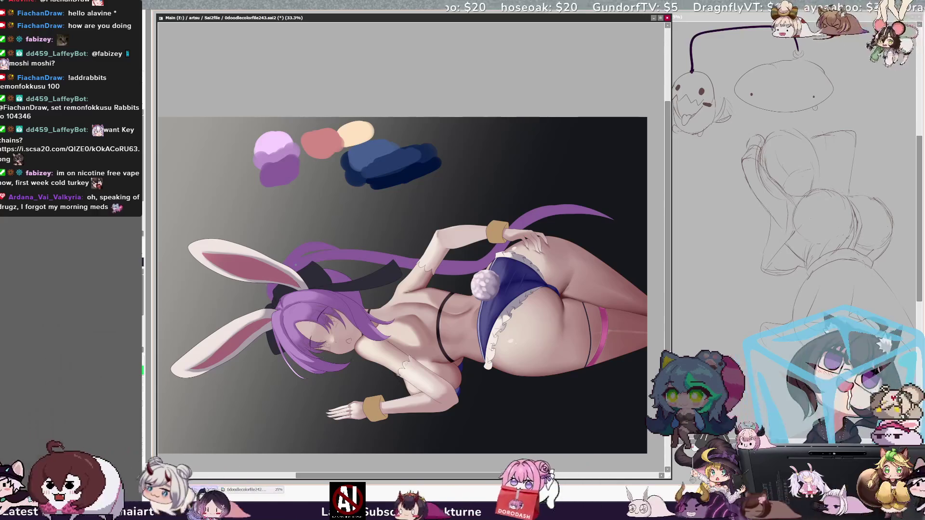
key(bracketright)
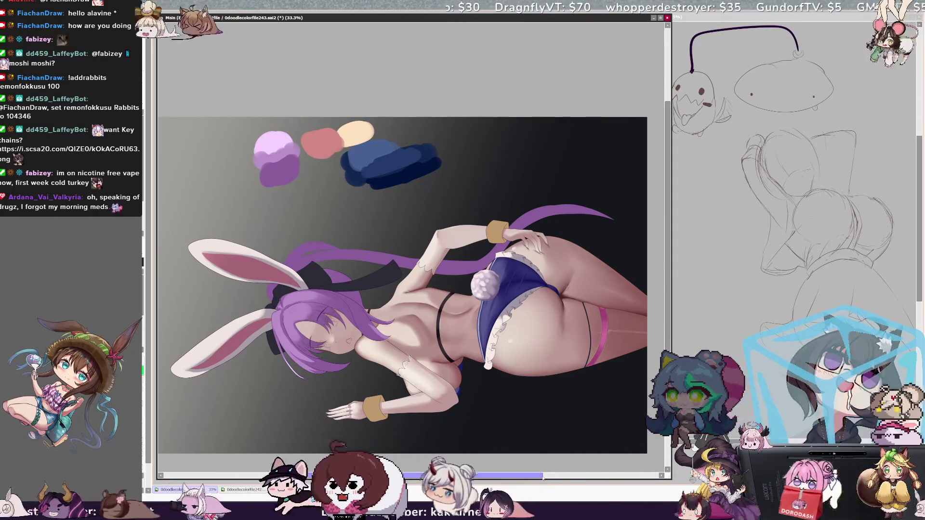
drag(538, 476, 540, 476)
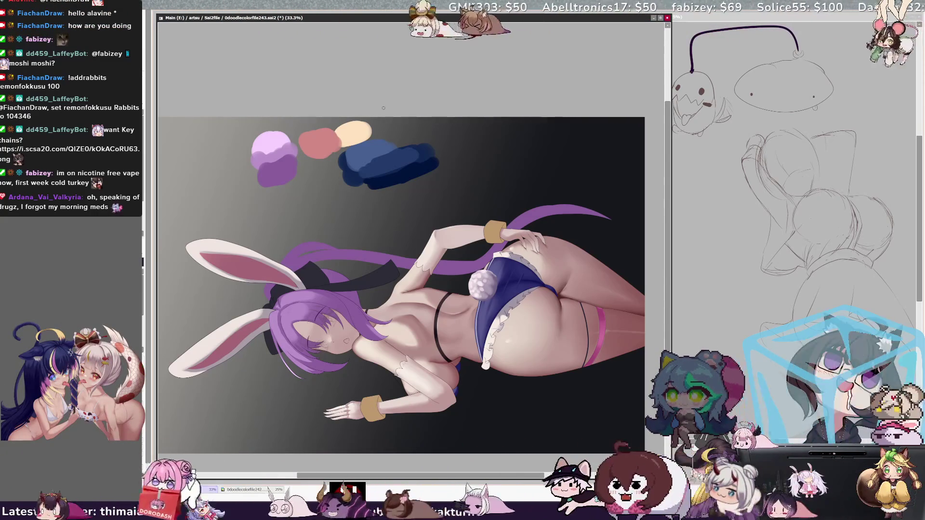
key(Home)
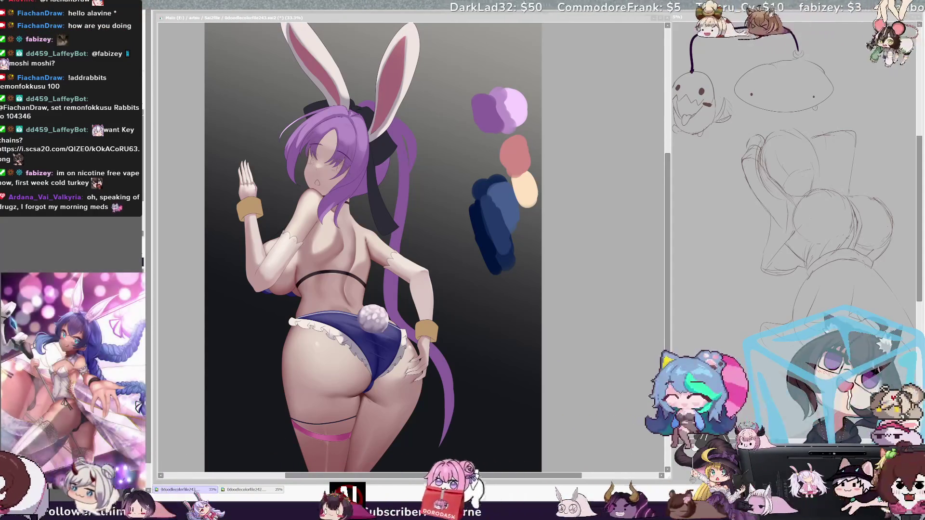
Step: Pan across the canvas and zoom out to 25% so the whole illustration fits
key(alt+Tab)
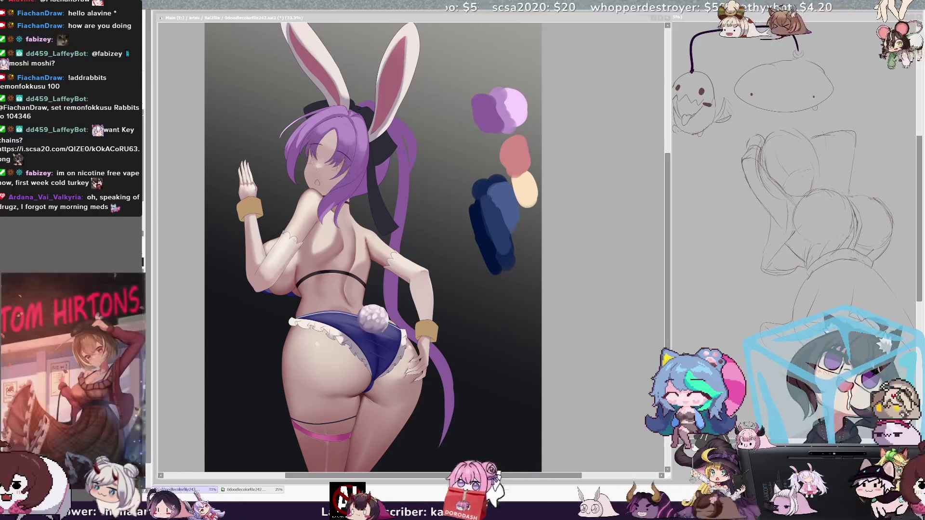
key(alt+Tab)
scroll(412, 247, left, 3)
scroll(412, 247, left, 2)
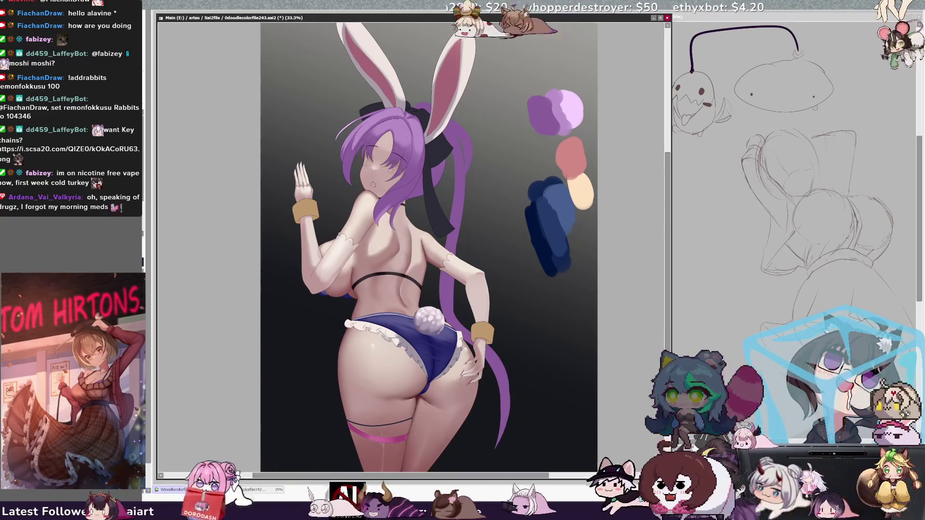
scroll(412, 246, down, 1)
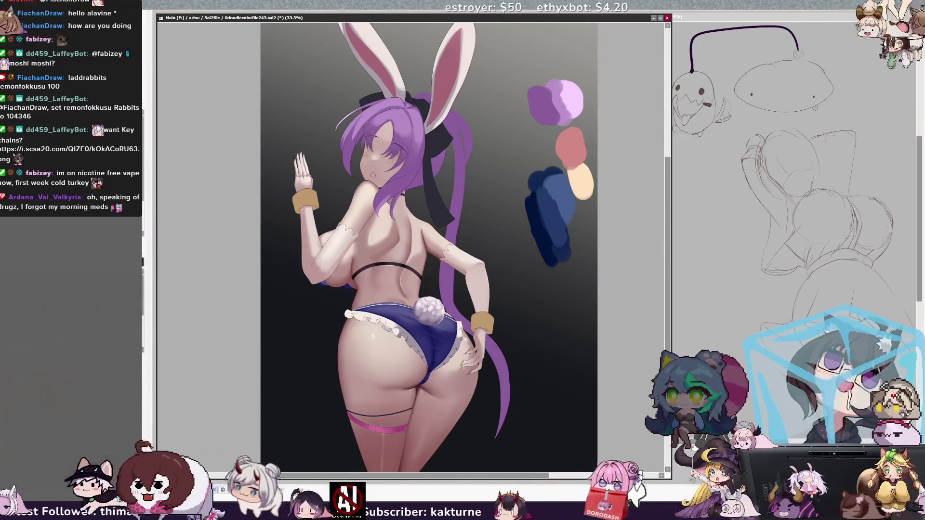
key(ctrl+minus)
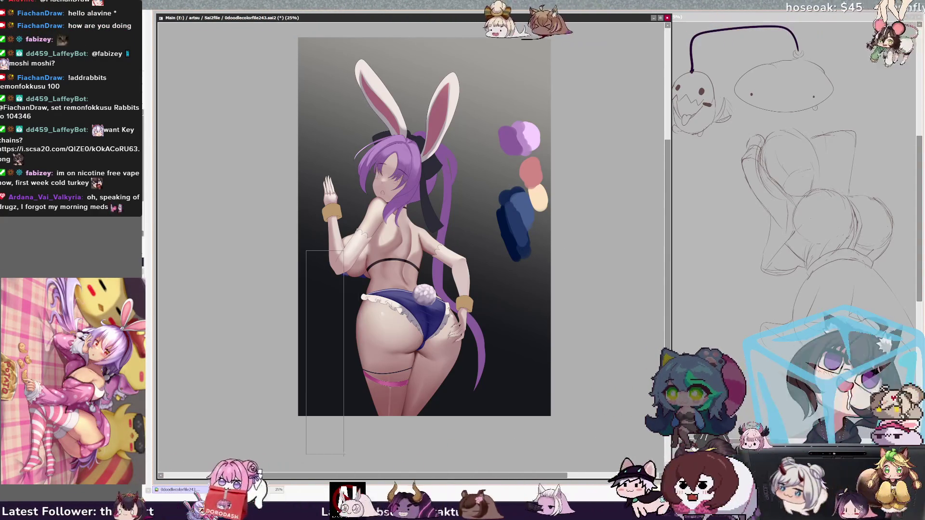
Step: Draw a tall pale grey oval left of the legs, widen it, and begin shading it blue-grey
drag(344, 455, 344, 455)
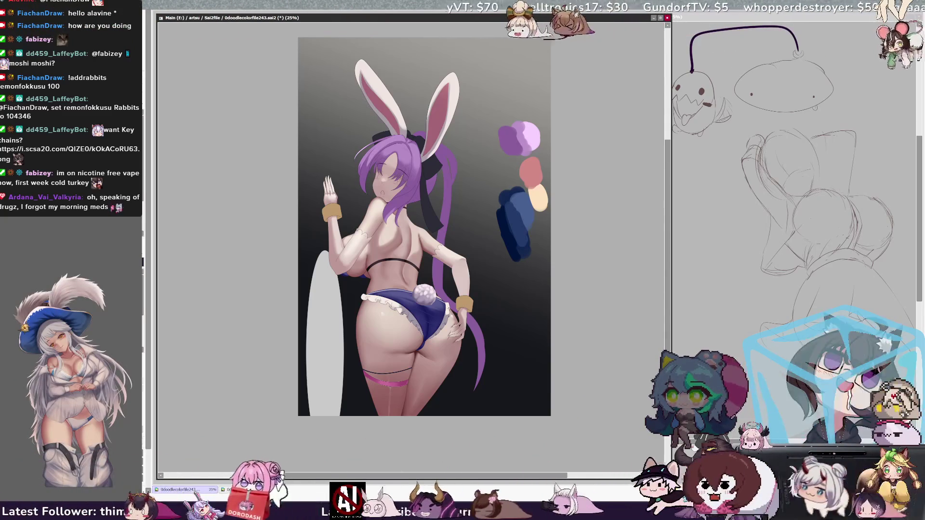
mouse_move(343, 332)
mouse_down()
mouse_move(351, 332)
mouse_move(326, 313)
mouse_up()
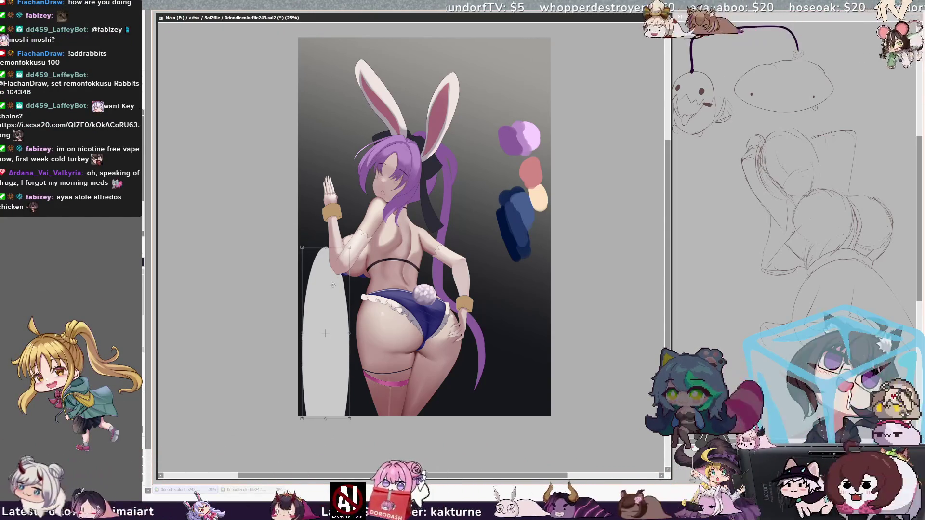
key(Return)
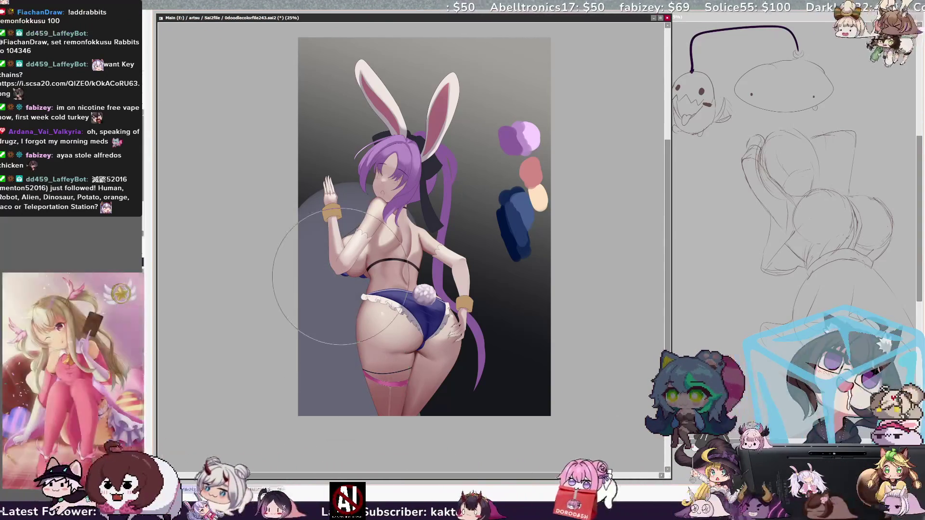
mouse_move(325, 405)
mouse_down()
mouse_move(325, 337)
mouse_move(335, 423)
mouse_up()
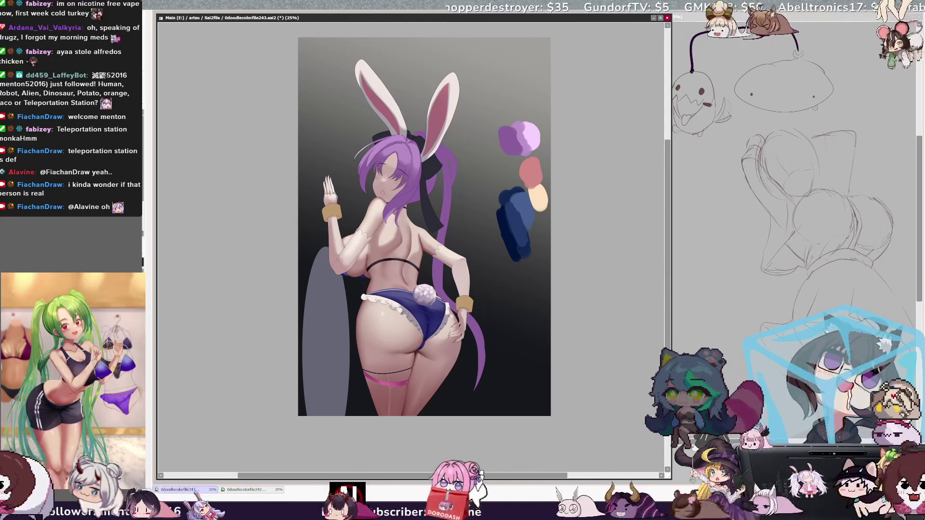
Step: Enlarge the brush, try and undo a purple tint on the oval, then drag a blue-to-purple gradient
key(bracketleft)
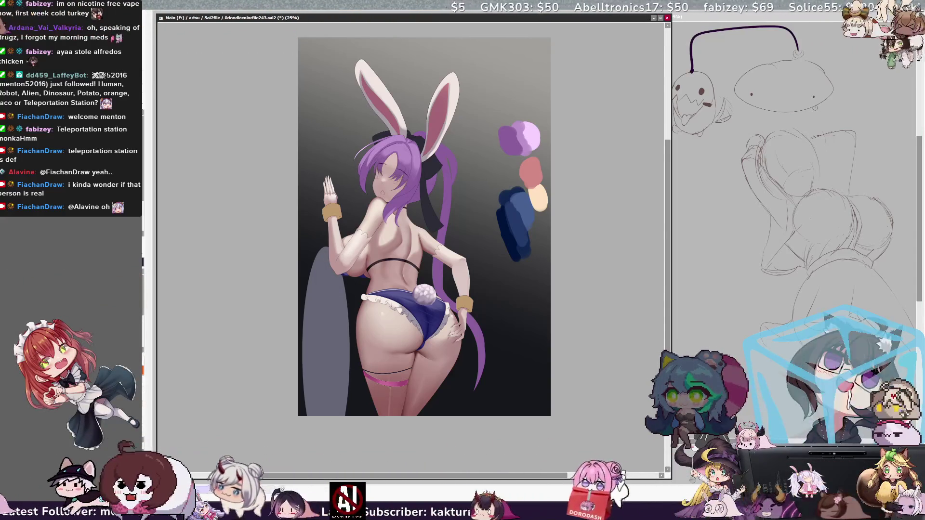
key(bracketright)
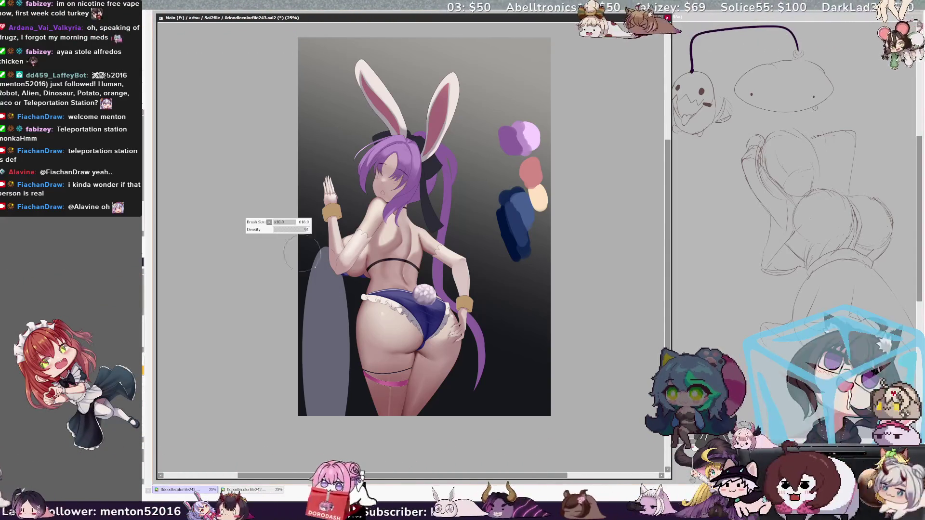
drag(362, 295, 323, 404)
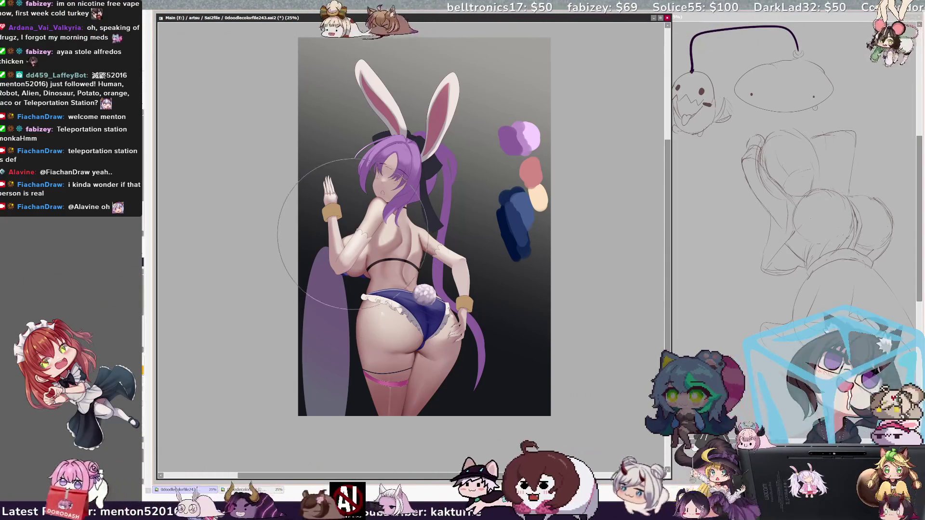
key(ctrl+z)
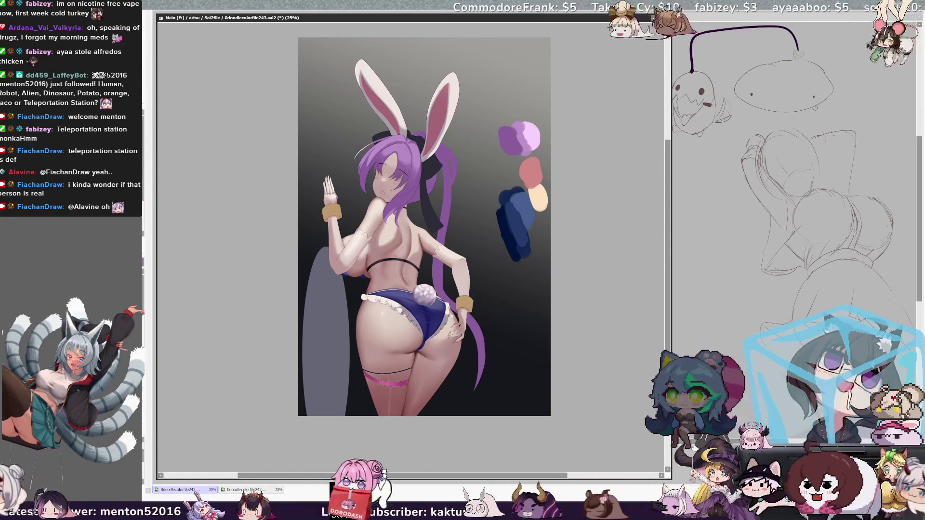
drag(334, 270, 322, 432)
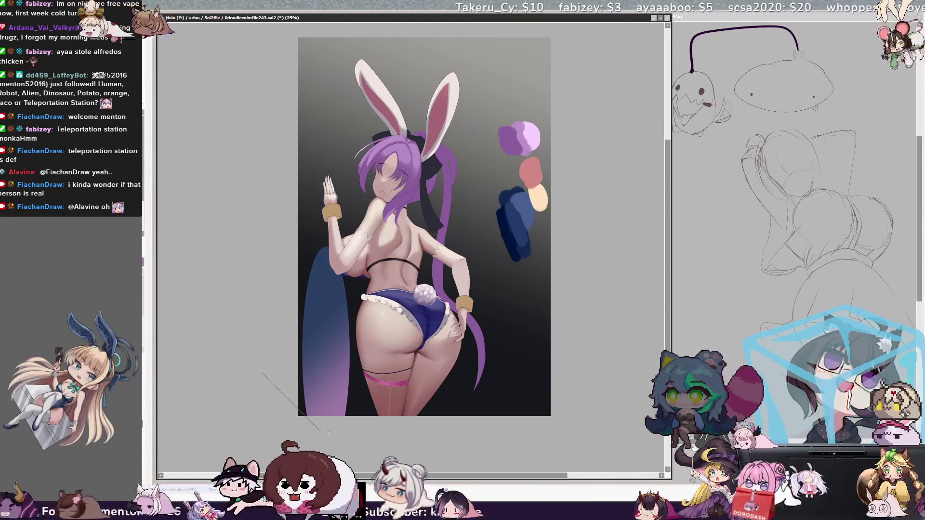
Step: Apply a vertical purple-to-blue gradient on the left oval, then redo and shorten it
drag(327, 261, 314, 415)
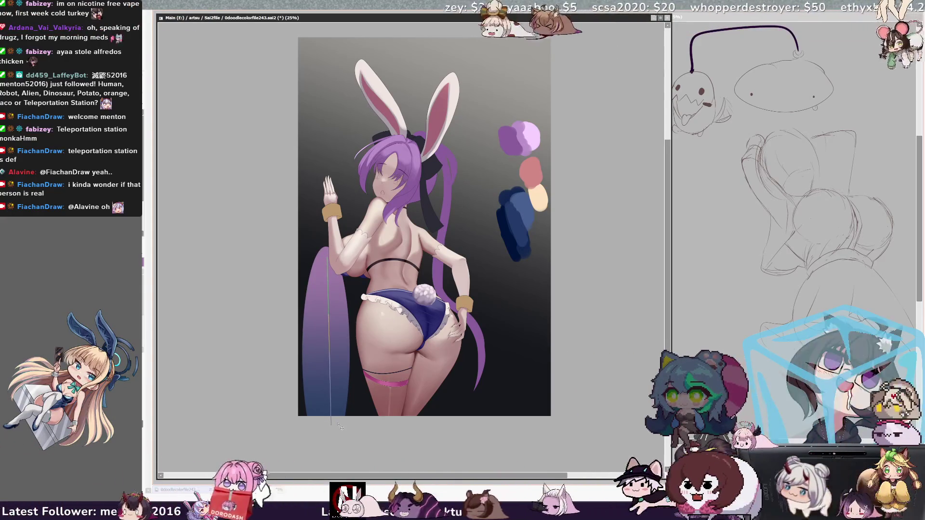
drag(325, 263, 325, 419)
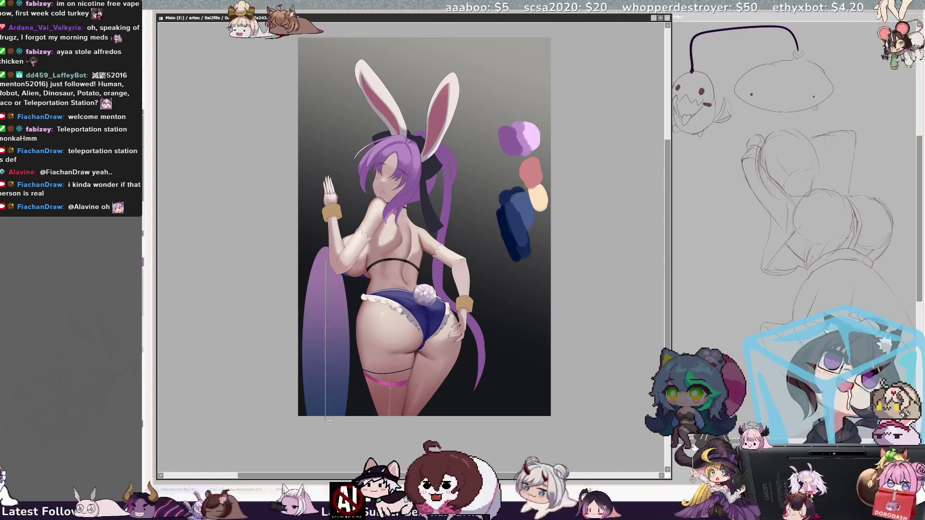
key(Return)
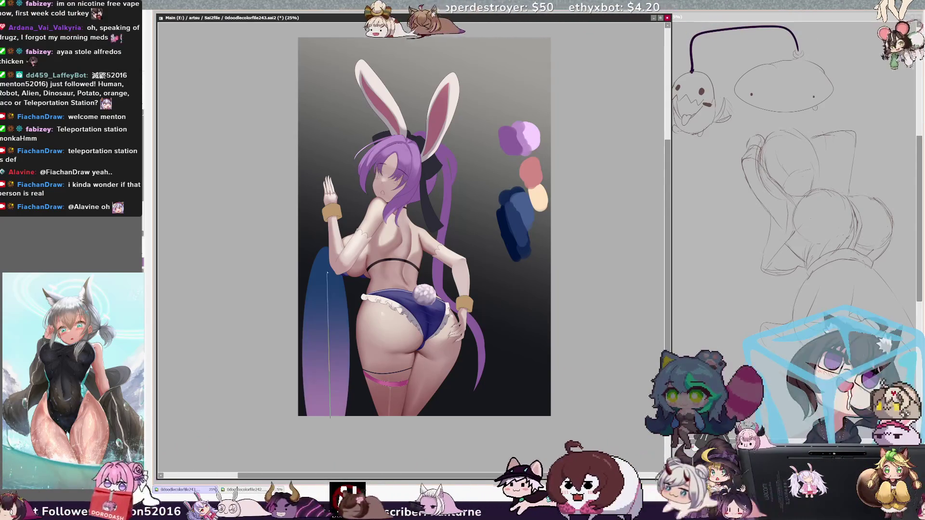
drag(283, 439, 330, 269)
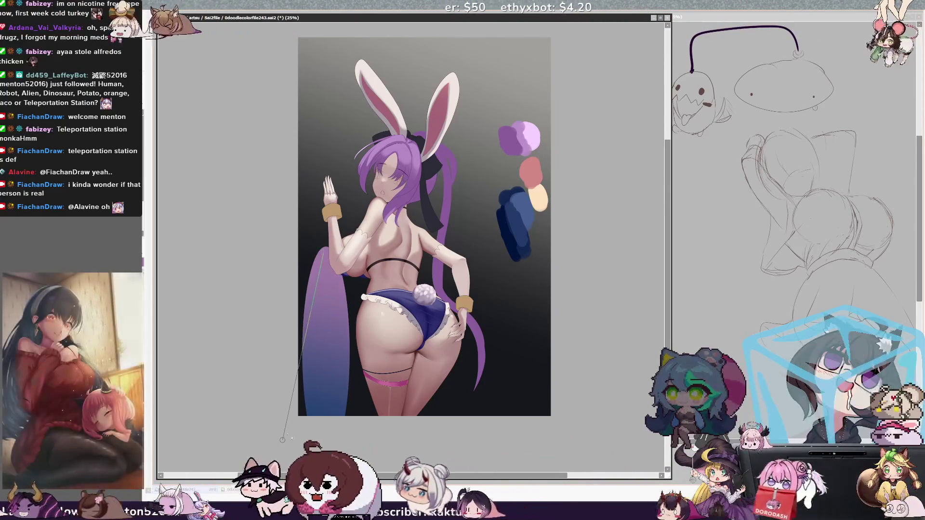
drag(327, 397, 334, 220)
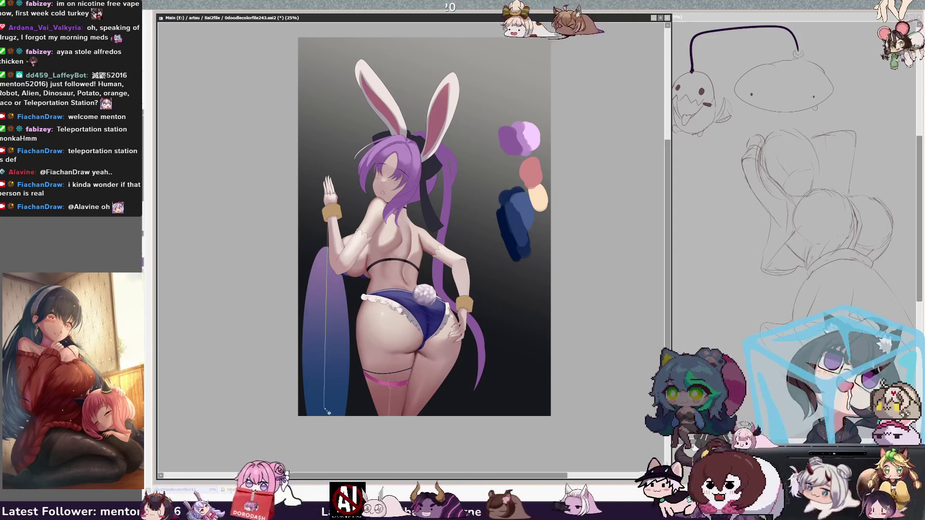
mouse_move(340, 233)
mouse_down()
mouse_move(326, 415)
mouse_move(338, 245)
mouse_up()
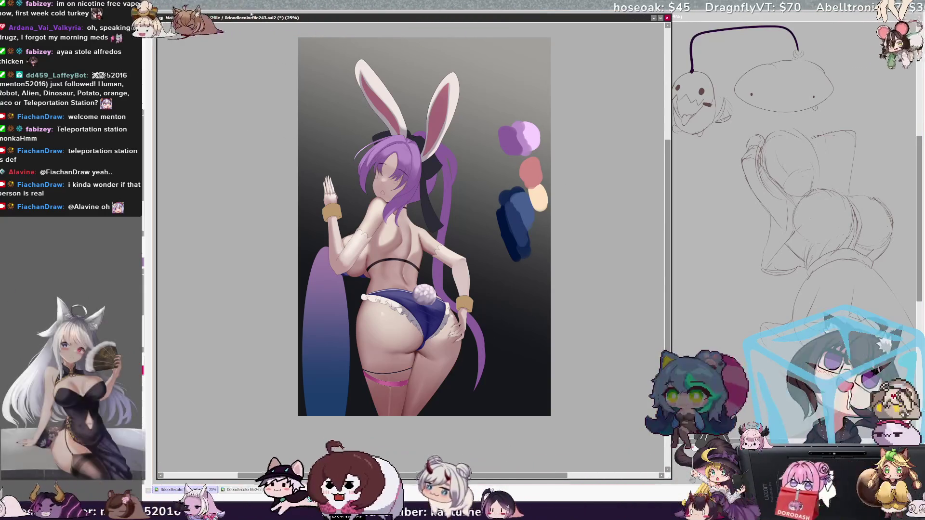
scroll(267, 55, up, 1)
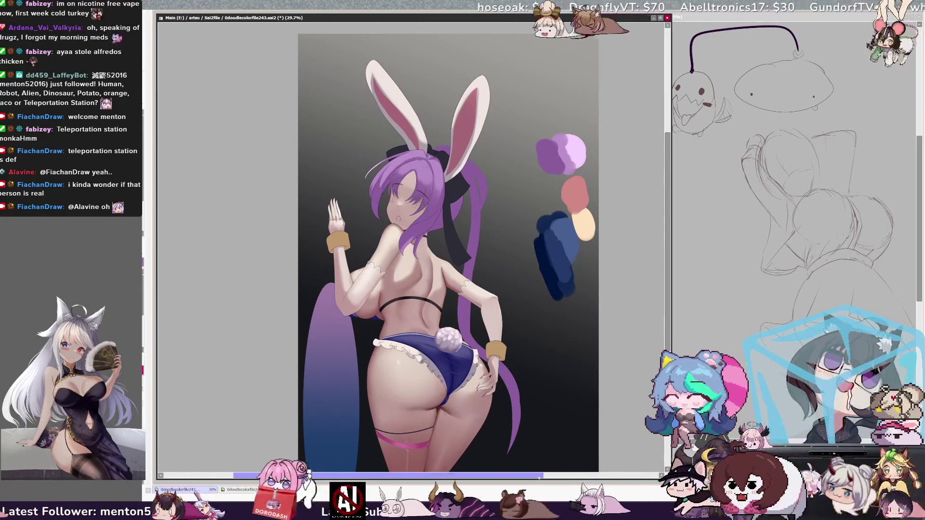
scroll(426, 253, down, 1)
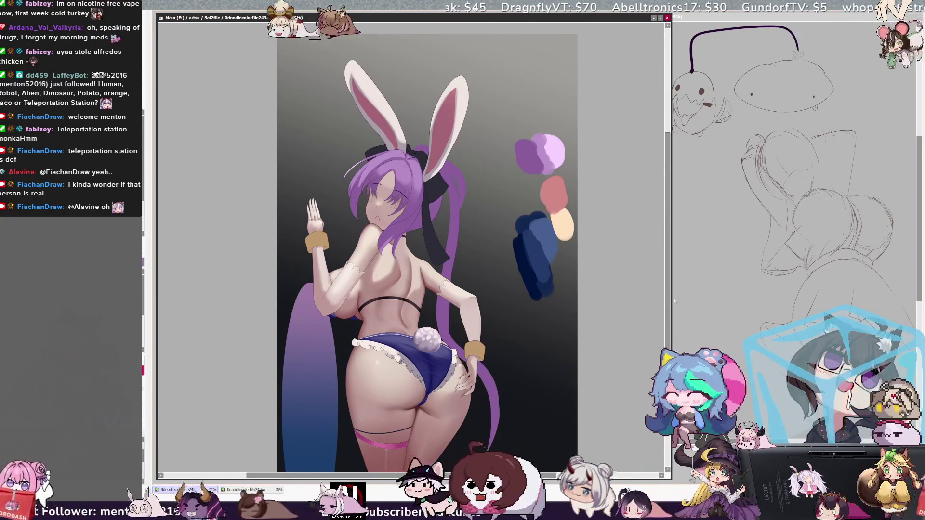
scroll(671, 298, down, 2)
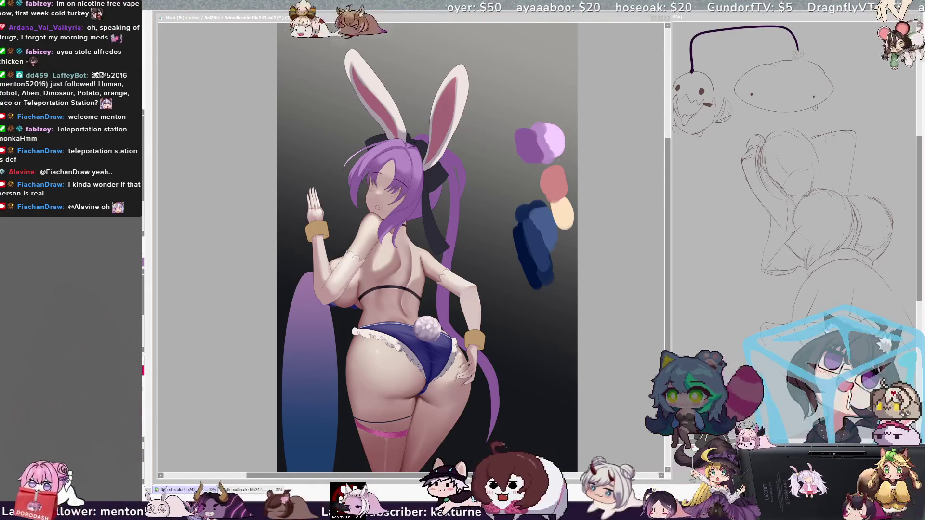
drag(668, 212, 667, 218)
key(bracketright)
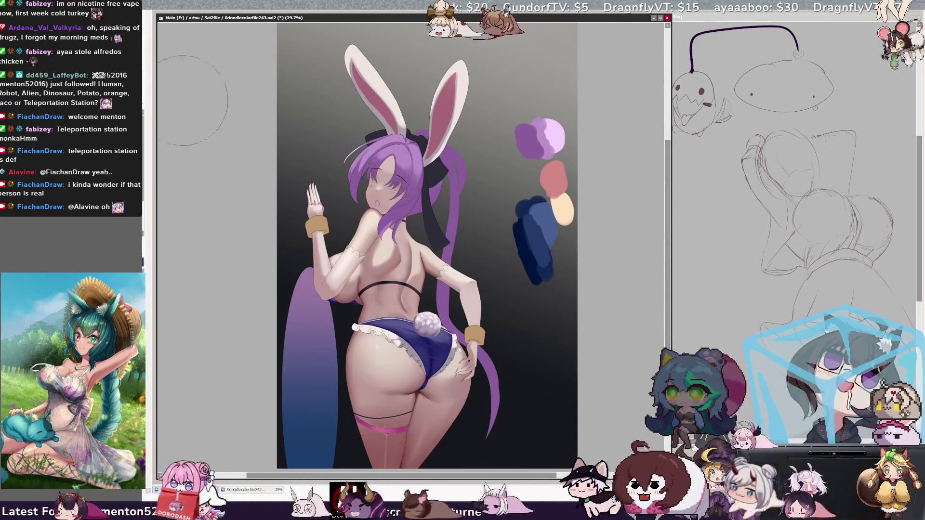
key(bracketright)
key(bracketright)
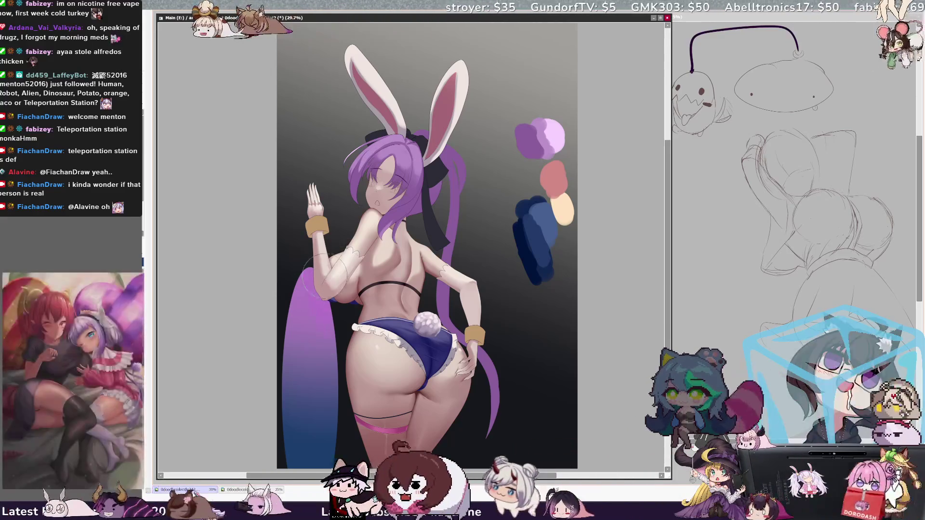
key(b)
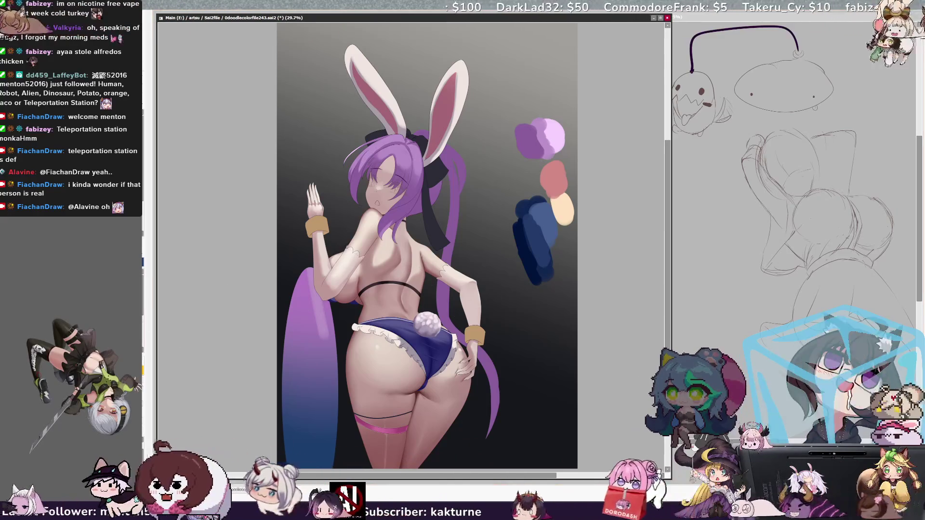
key(bracketleft)
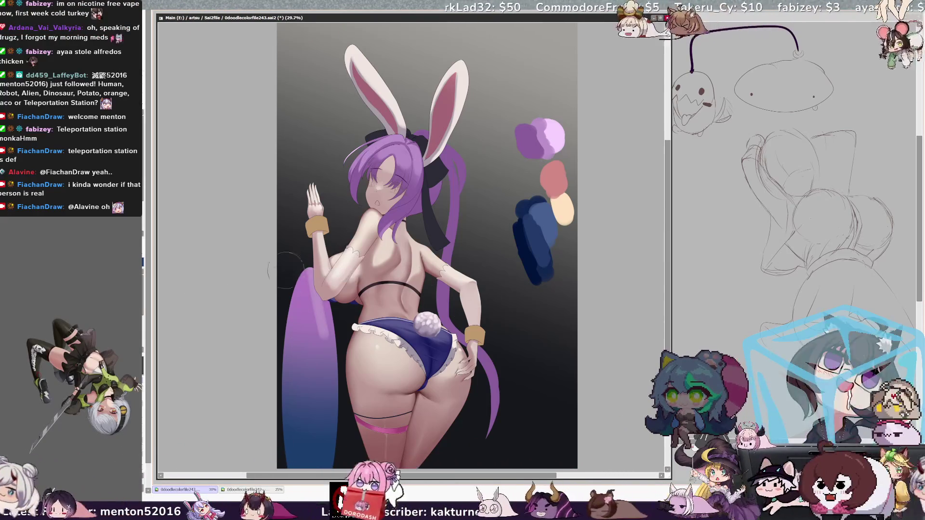
ctrl+shift+click(349, 424)
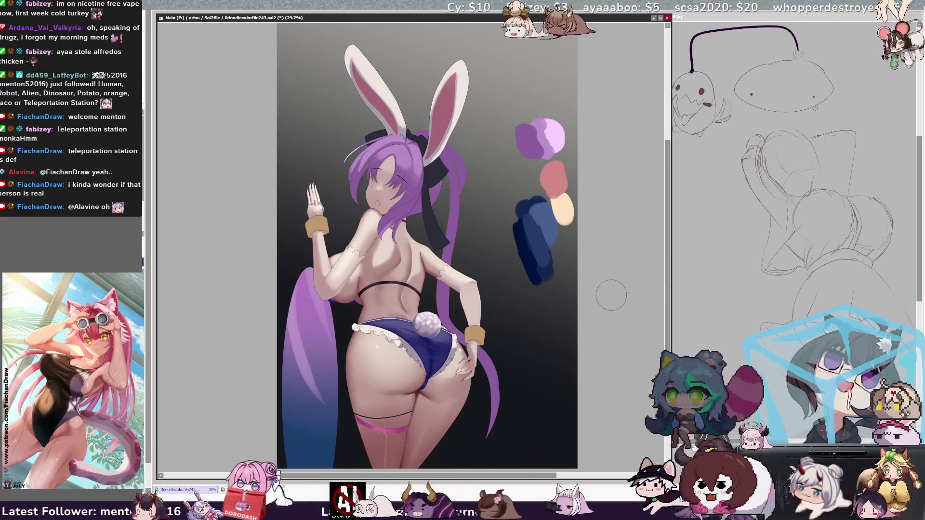
scroll(611, 295, down, 1)
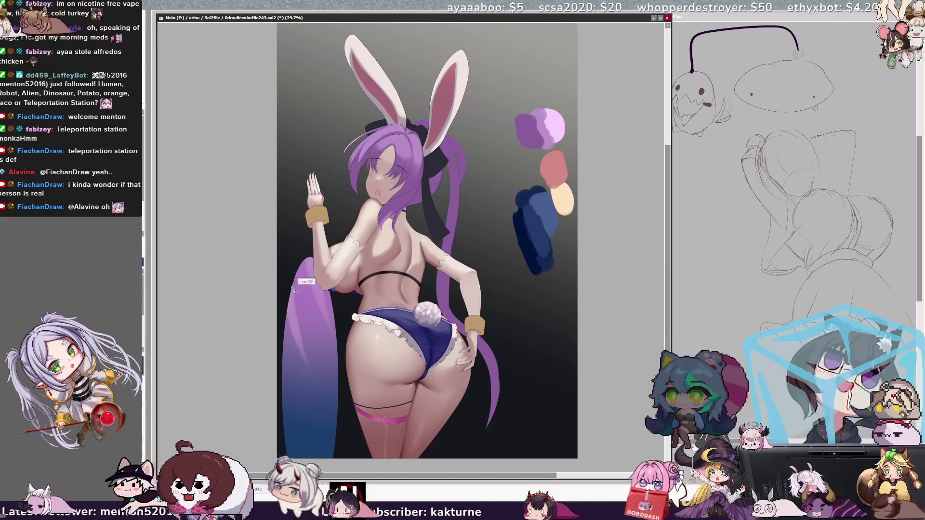
Step: Paint two lighter streaks down the left purple-blue strand and darker blue shading at its lower end
drag(289, 278, 319, 408)
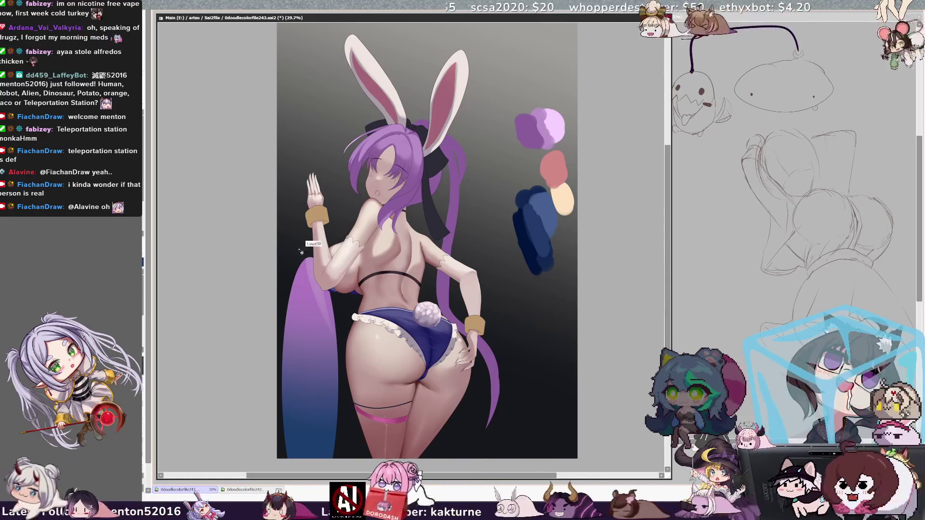
drag(285, 271, 316, 415)
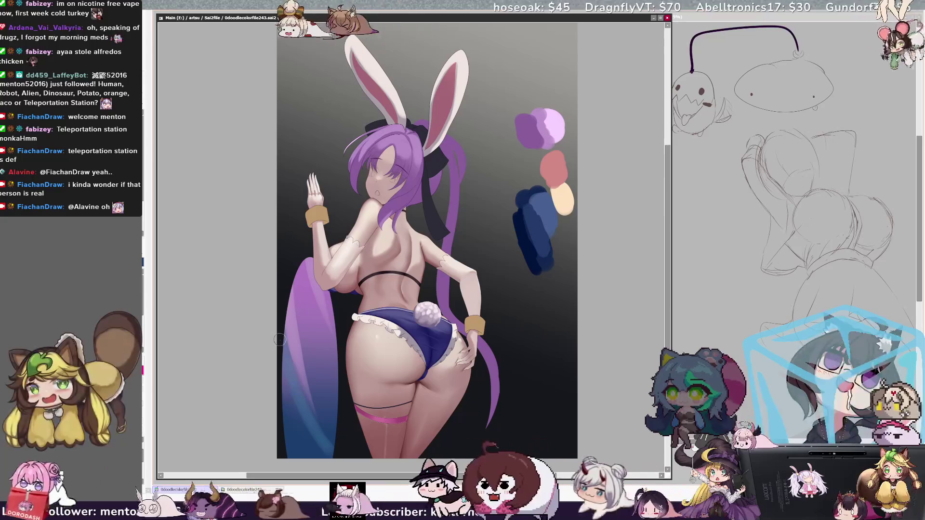
mouse_move(289, 434)
mouse_down()
mouse_move(284, 360)
mouse_move(299, 403)
mouse_up()
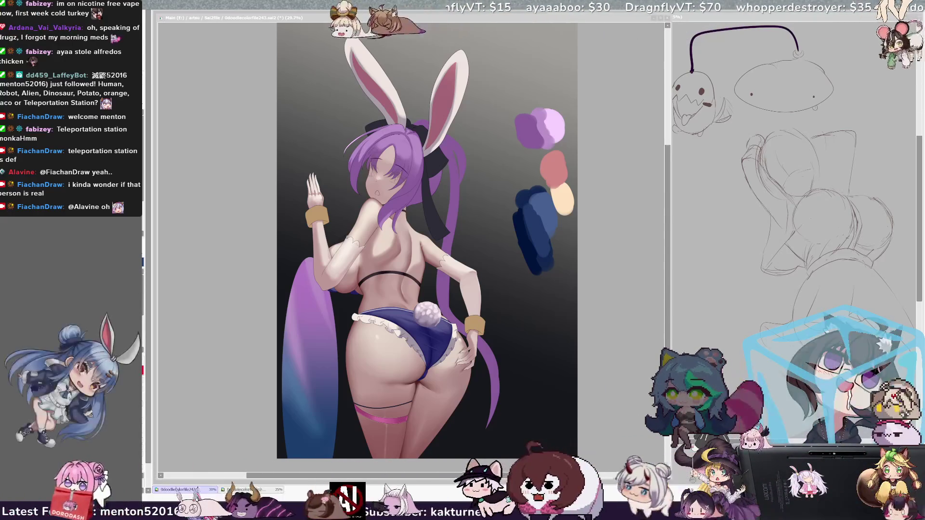
click(361, 18)
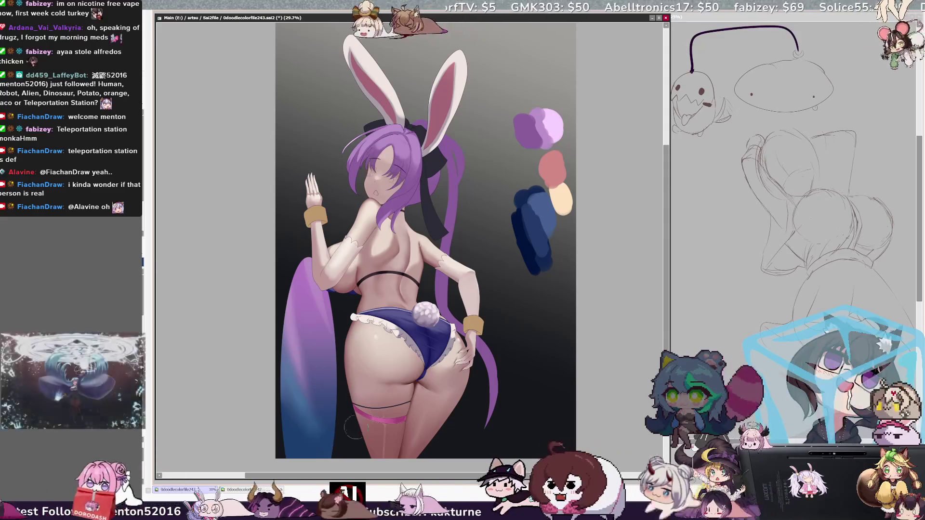
Step: Paint a white curved stripe across the blue end, resize the brush, and undo/redo the left-edge white line to compare
mouse_move(301, 388)
mouse_down()
mouse_move(334, 430)
mouse_move(331, 457)
mouse_up()
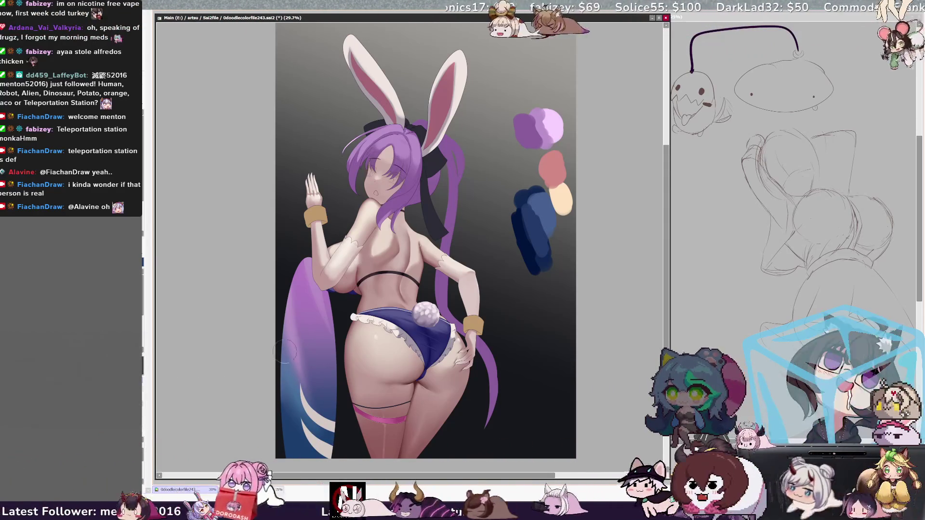
key(])
key(])
key(])
key([)
key([)
key([)
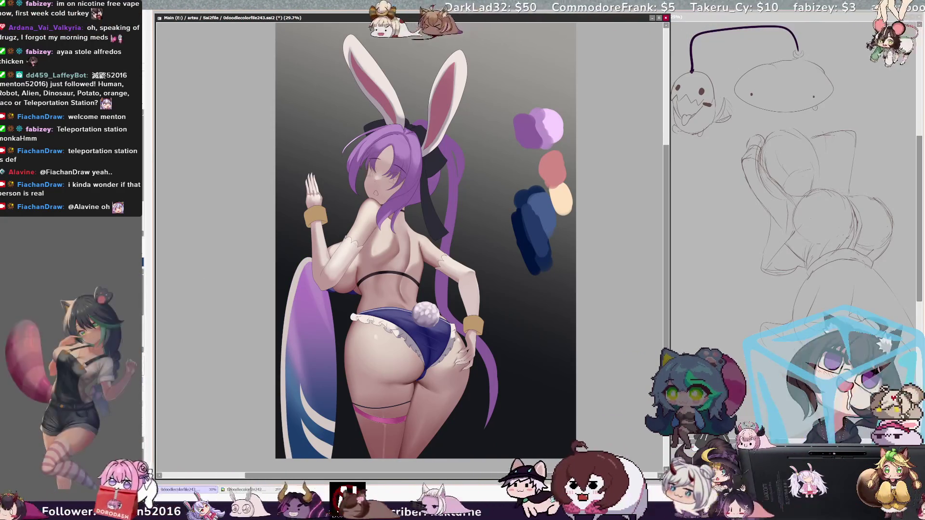
key(ctrl+z)
key(ctrl+y)
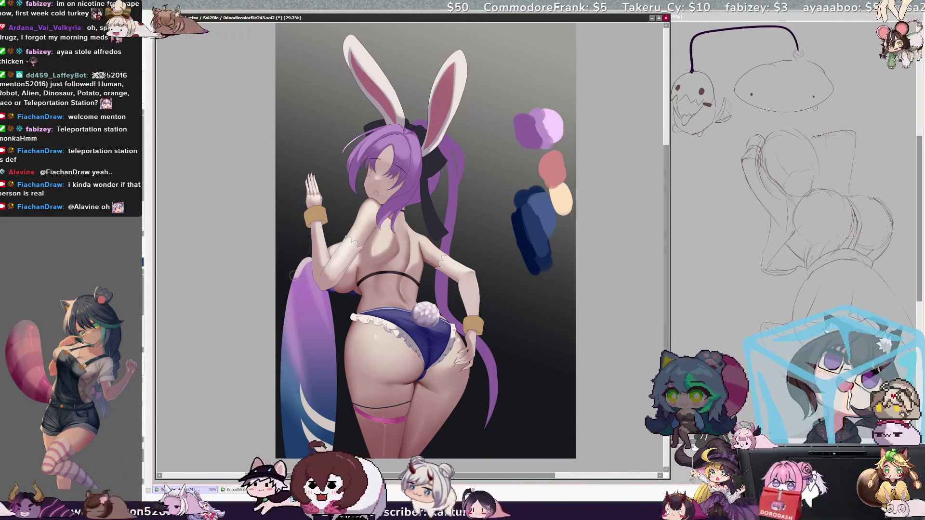